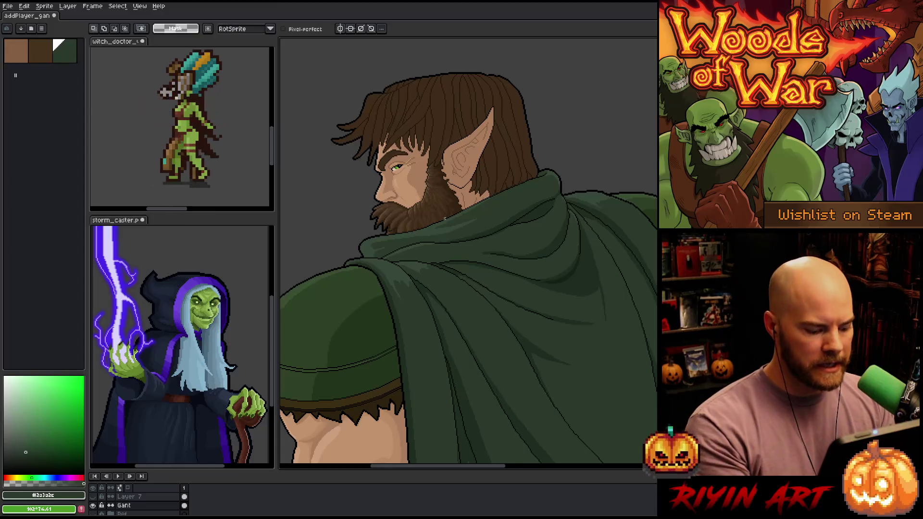
Step: With the pencil, paint the dark-brown beard edge pixel under the jaw black
scroll(446, 164, "up", 1)
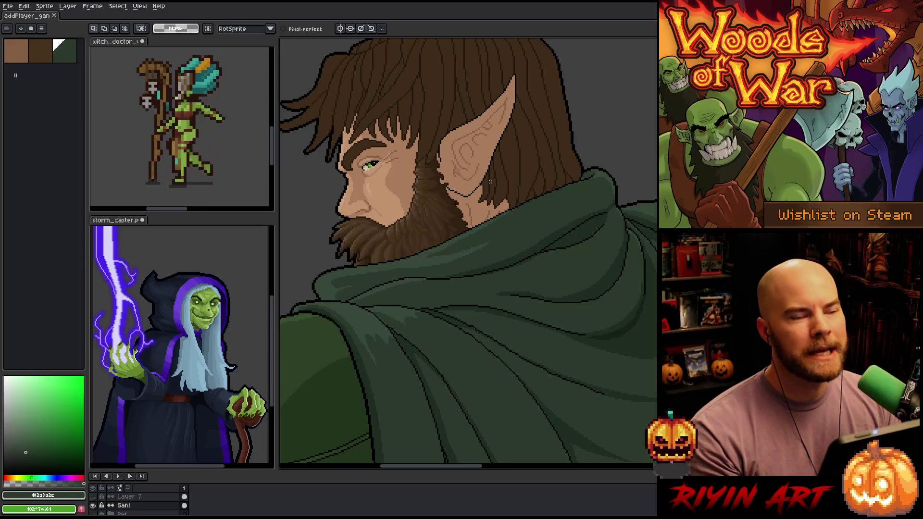
scroll(491, 180, "down", 1)
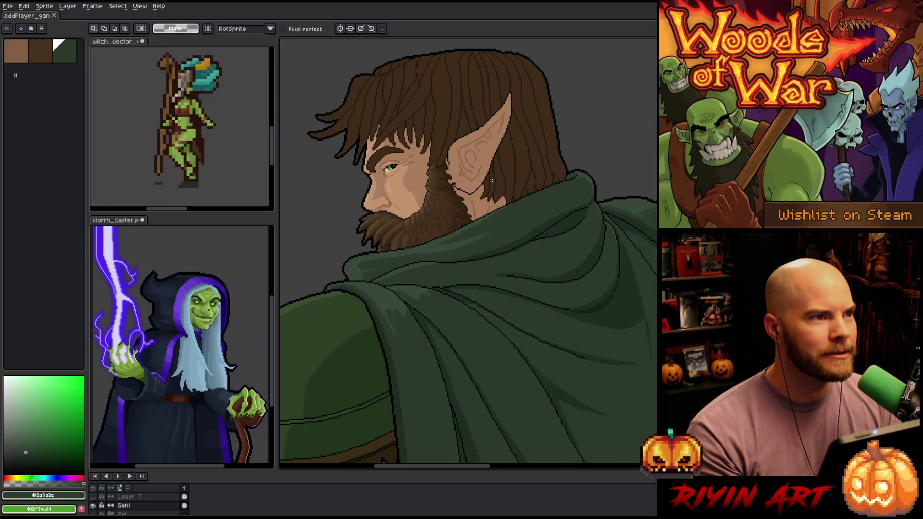
scroll(484, 195, "up", 3)
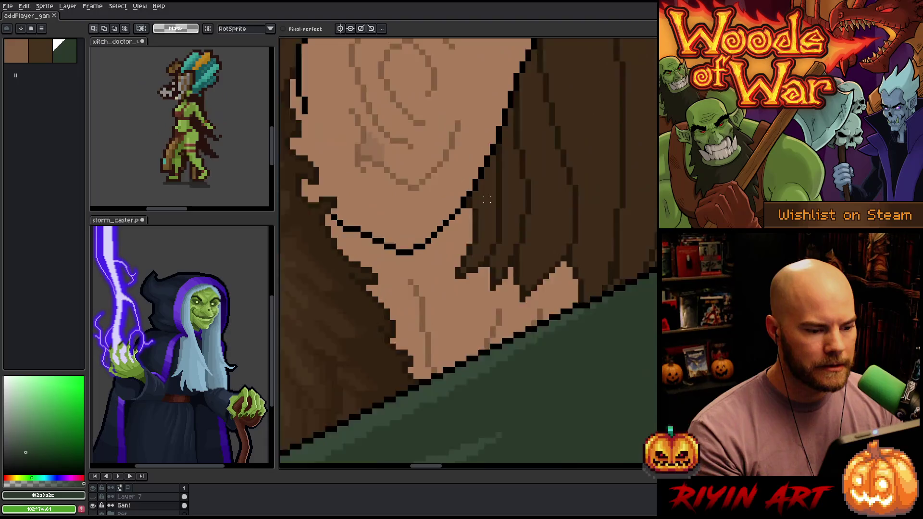
scroll(484, 195, "down", 2)
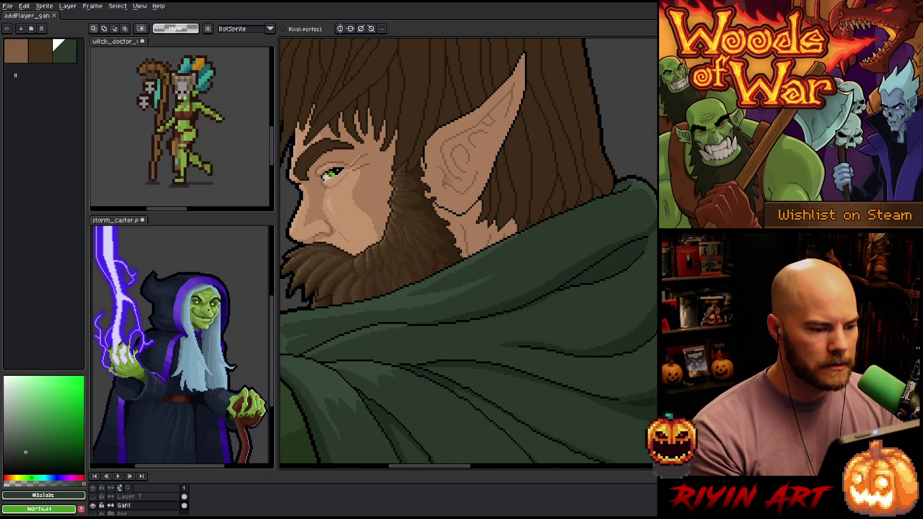
scroll(437, 167, "down", 1)
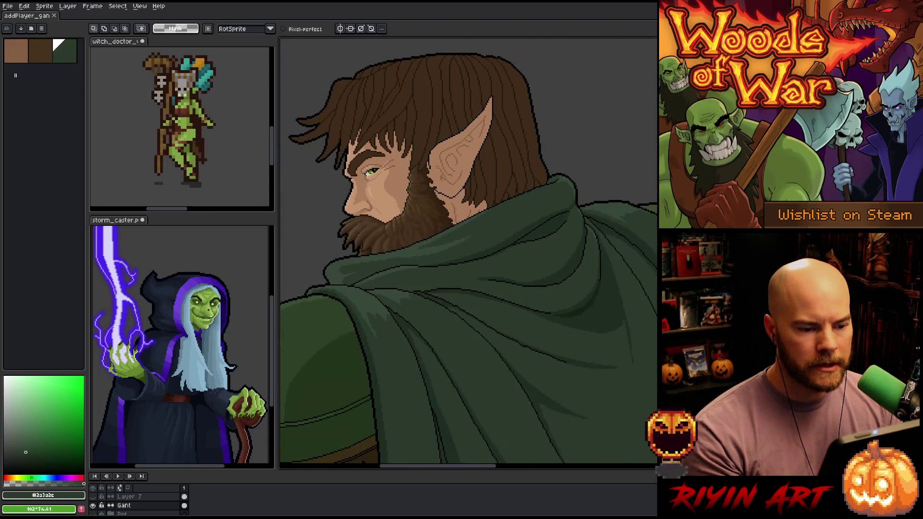
scroll(344, 200, "up", 3)
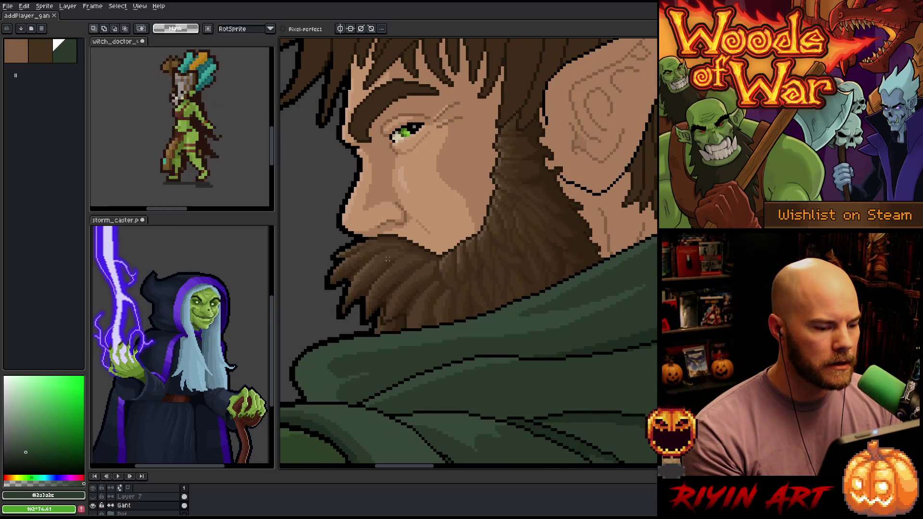
scroll(375, 244, "up", 3)
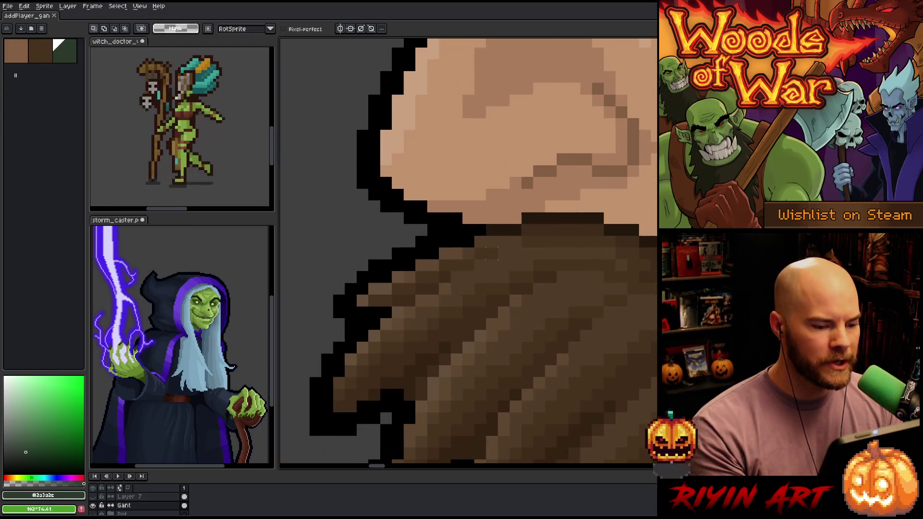
left_click(495, 227, "alt")
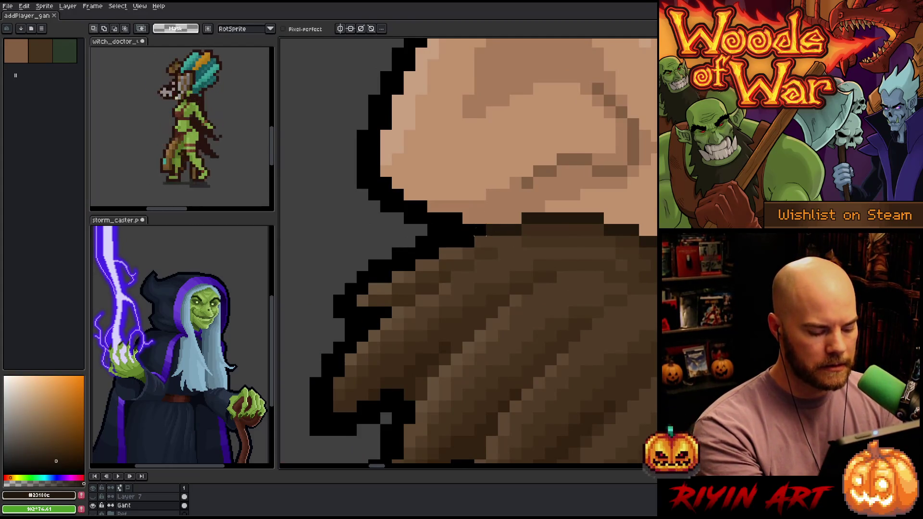
key("b")
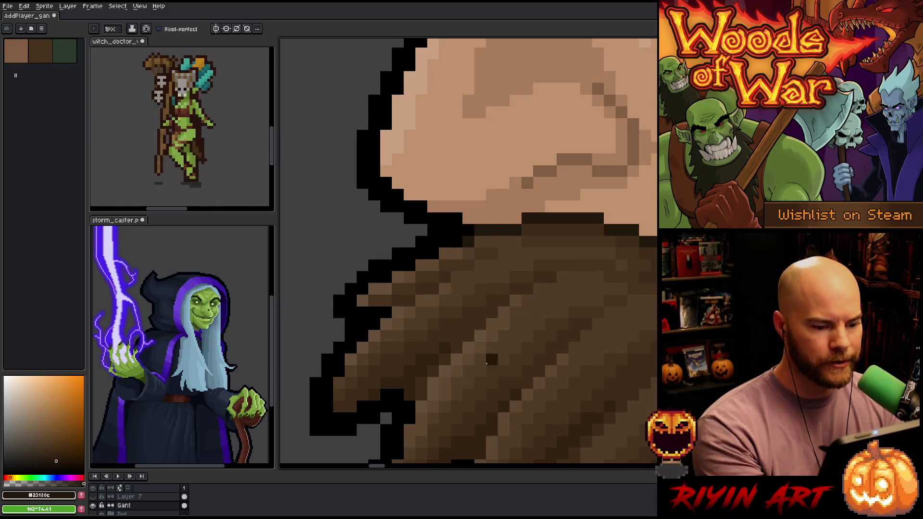
left_click(478, 231, "alt")
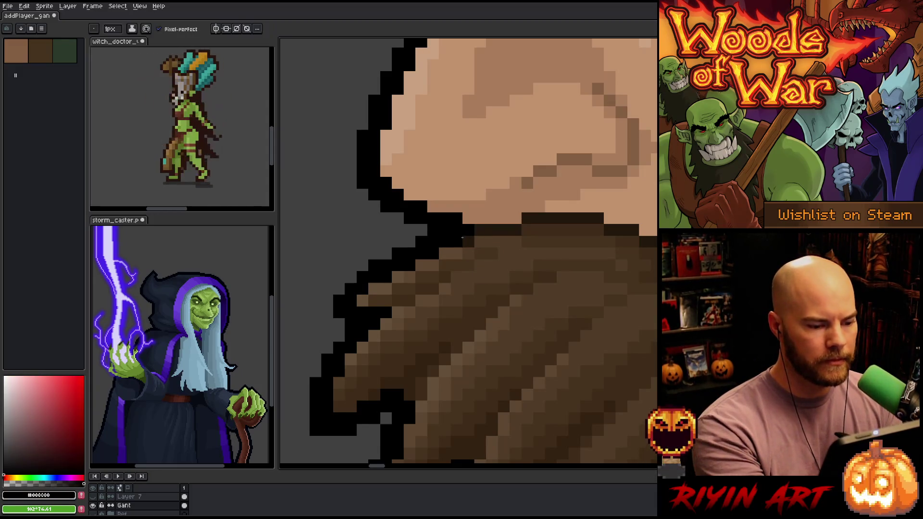
left_click(467, 241)
Step: Sample the mid and lighter beard browns and bring more cheek and beard into view
left_click(495, 288, "alt")
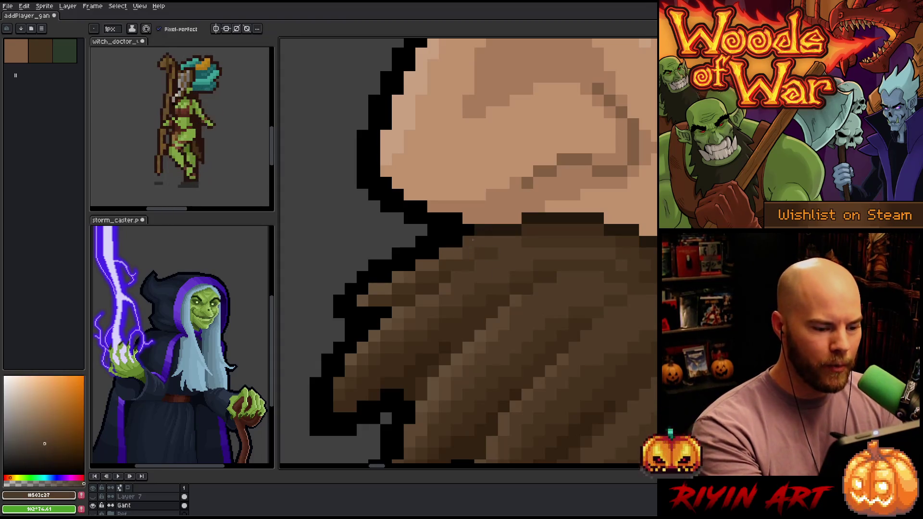
left_click(467, 250, "alt")
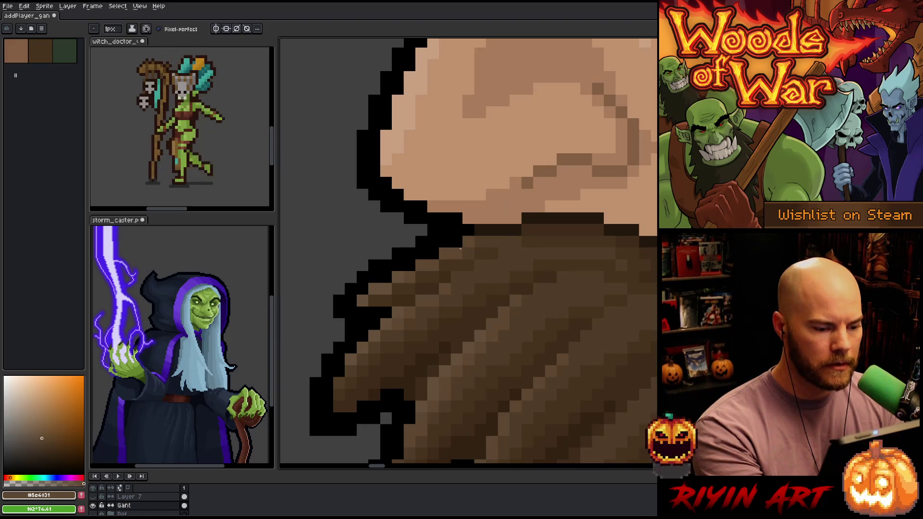
left_click_drag(516, 326, 432, 357)
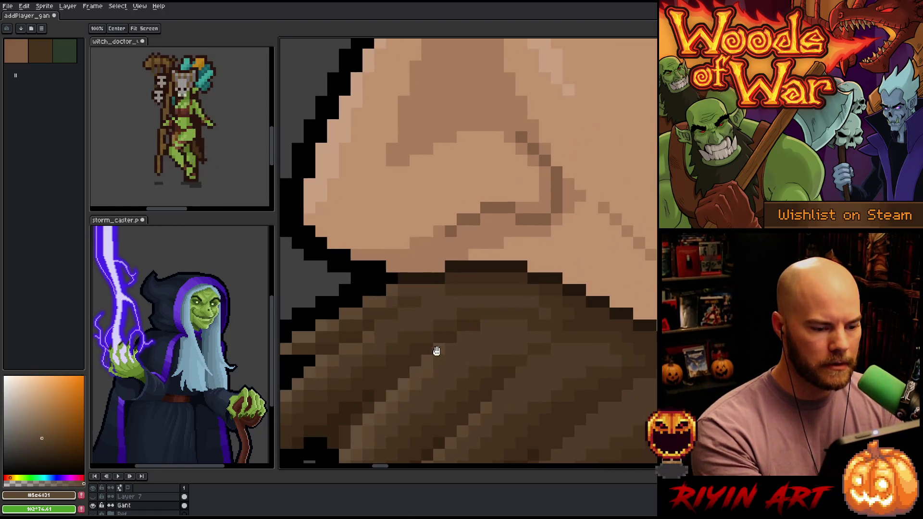
scroll(459, 361, "down", 4)
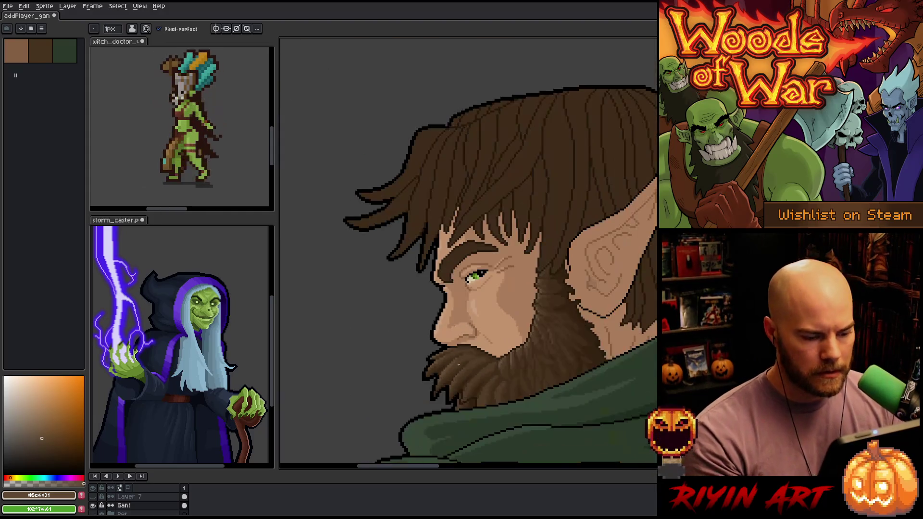
Step: Centre the face on the eye and save the portrait
scroll(451, 212, "up", 3)
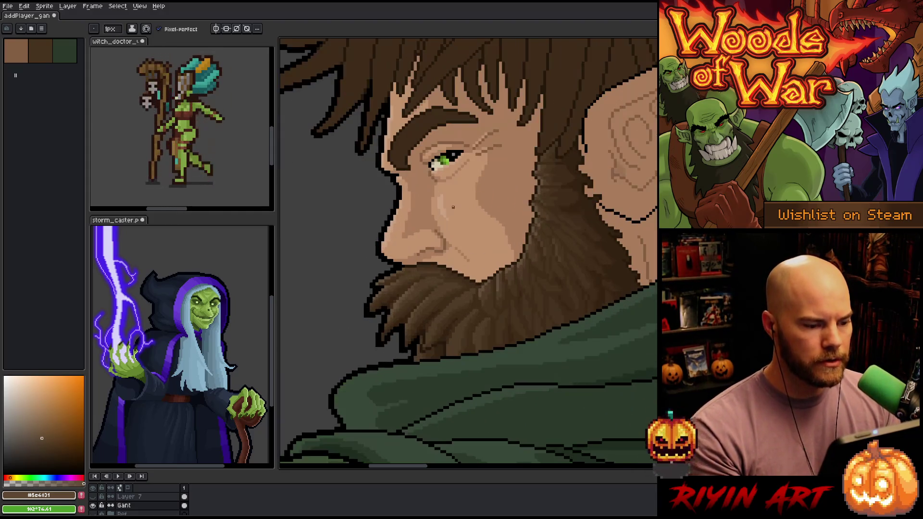
mouse_move(407, 263)
left_mouse_down()
mouse_move(432, 231)
mouse_move(476, 209)
left_mouse_up()
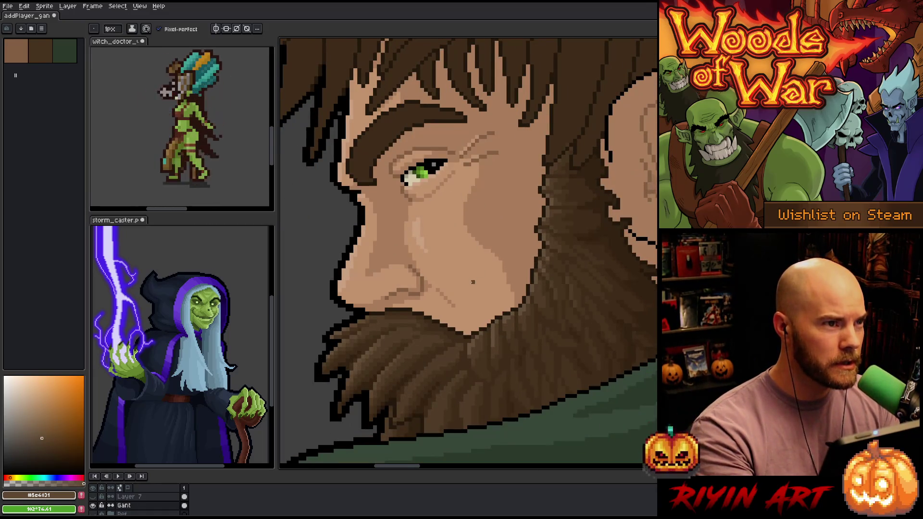
key("ctrl+s")
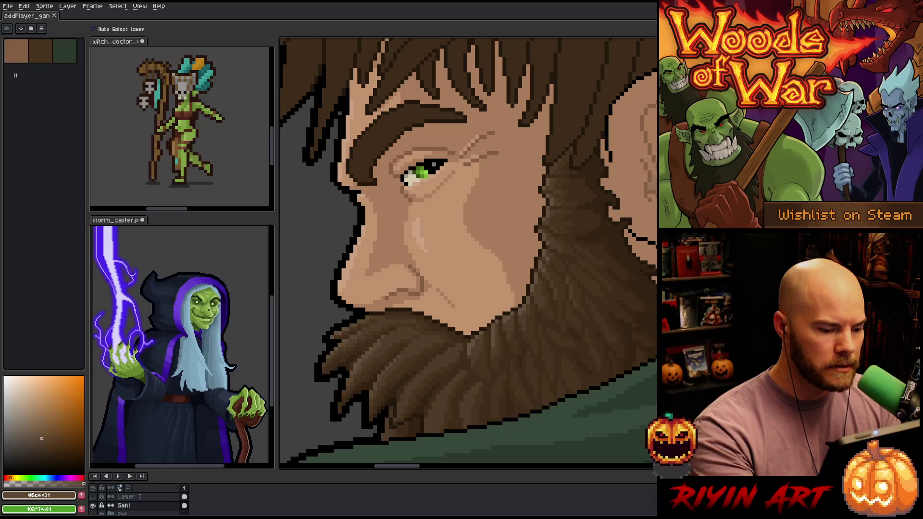
Step: Sample the beard browns, then select the eyebrow region with the Magic Wand
left_click(449, 366, "alt")
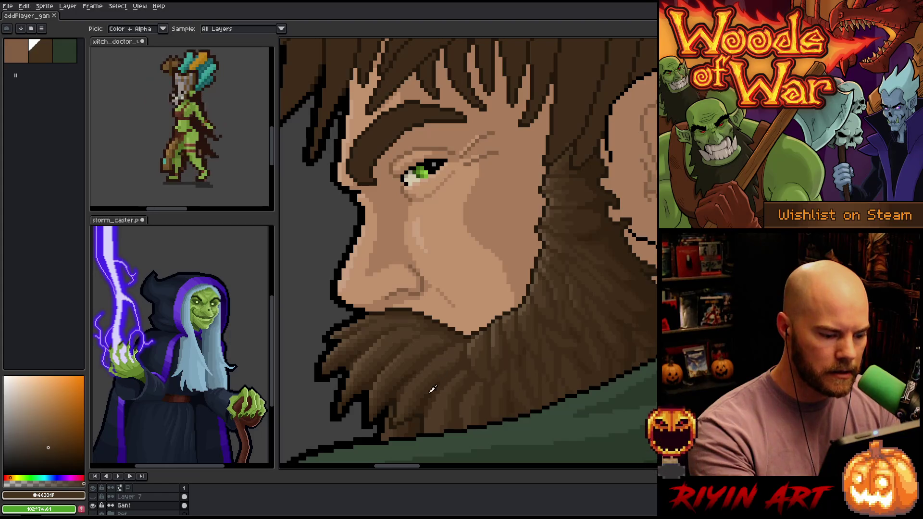
left_click(427, 394, "alt")
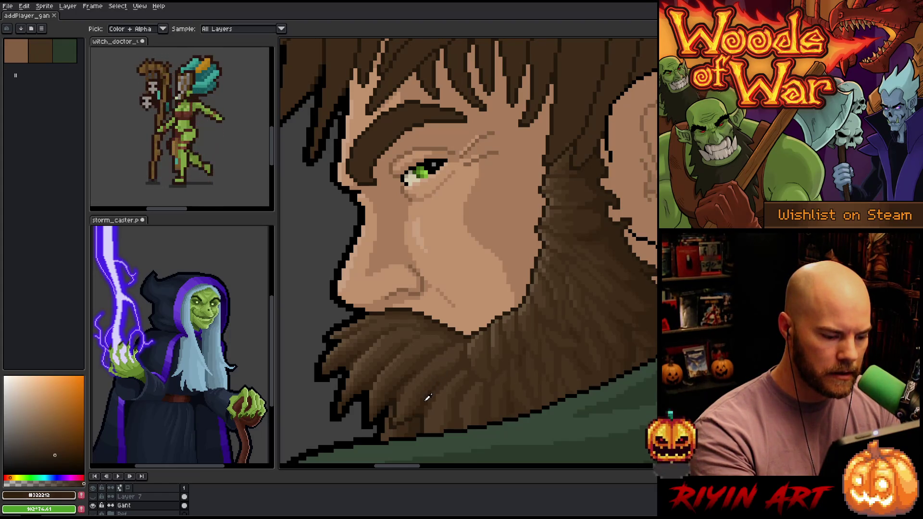
left_click(425, 377, "alt")
key("w")
left_click(402, 122)
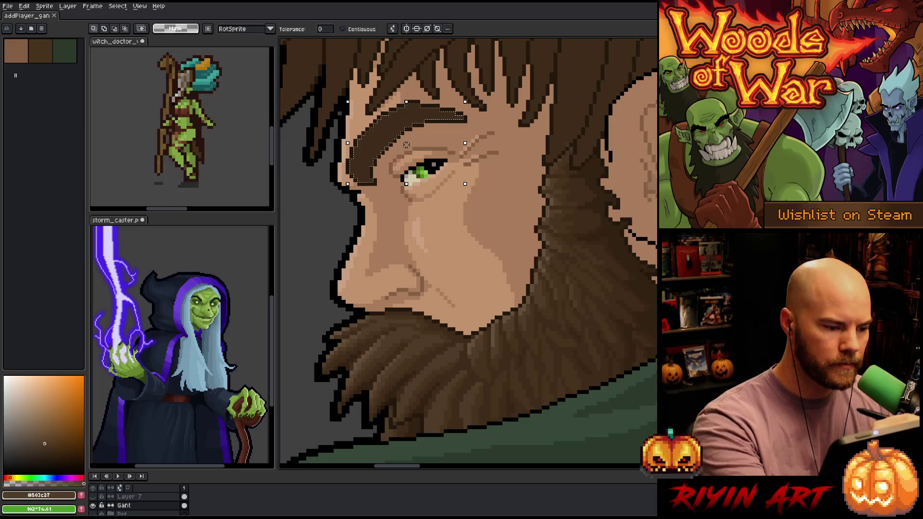
Step: Deselect the eyebrow, return to the pencil and sample the darker hair brown
key("ctrl+d")
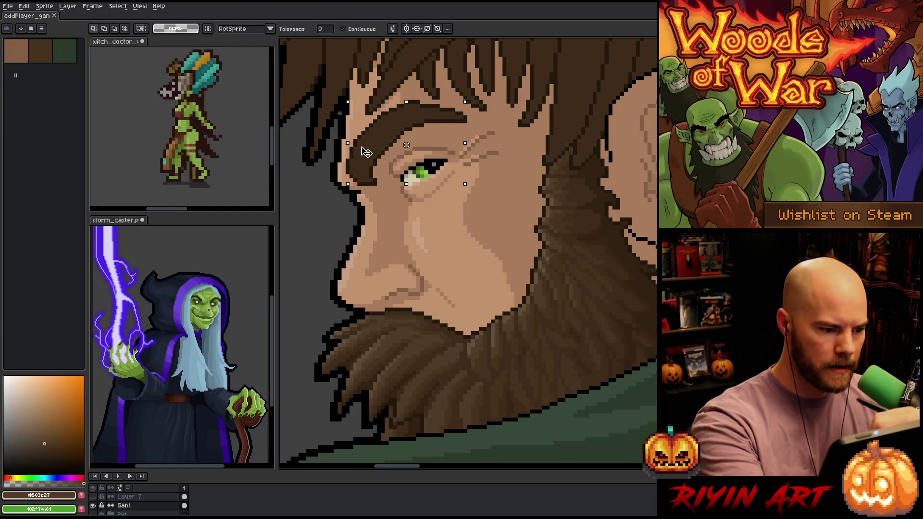
key("b")
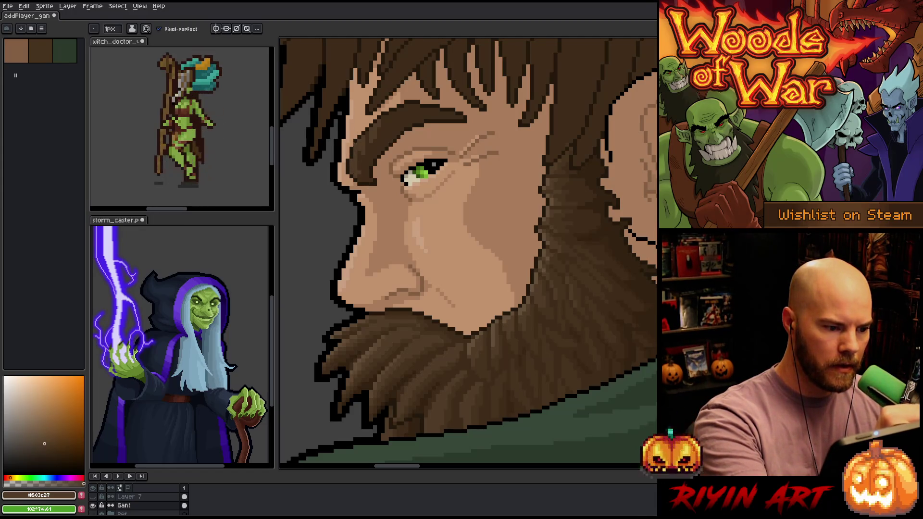
left_click(361, 128, "alt")
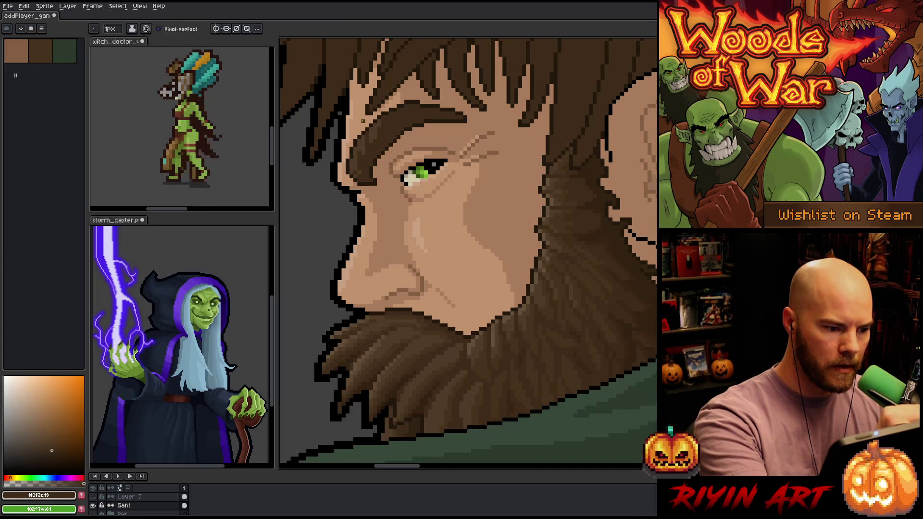
Step: Eyedrop the hair and eyebrow browns #3f2c19 and #503c27, ending on the deep beard brown
left_click(376, 39, "alt")
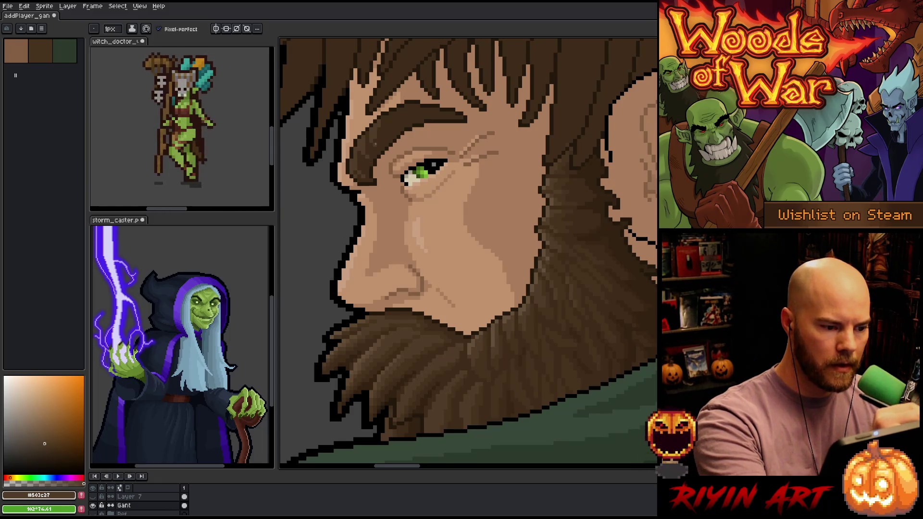
left_click(382, 144, "alt")
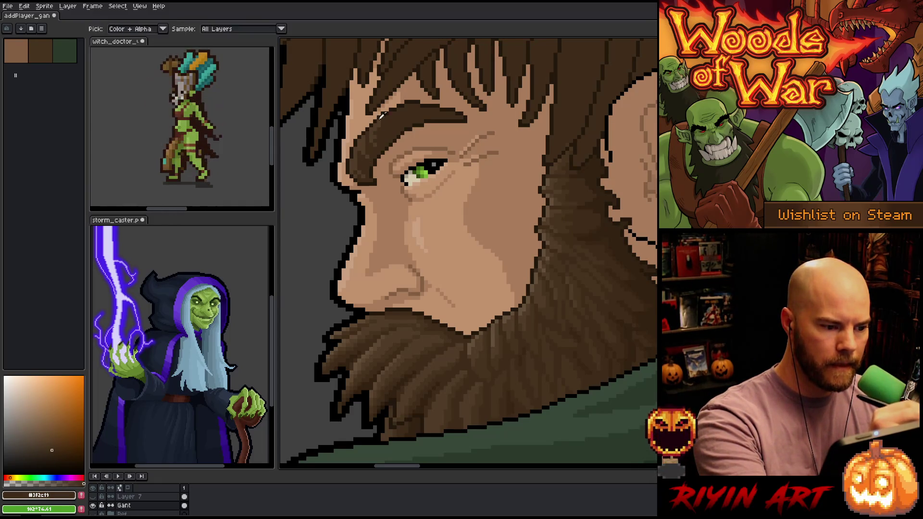
left_click(382, 122, "alt")
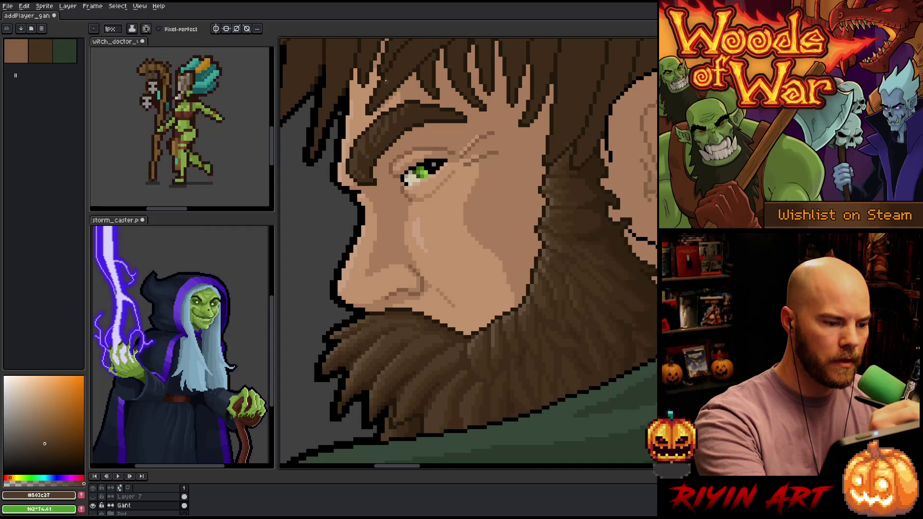
left_click(387, 145, "alt")
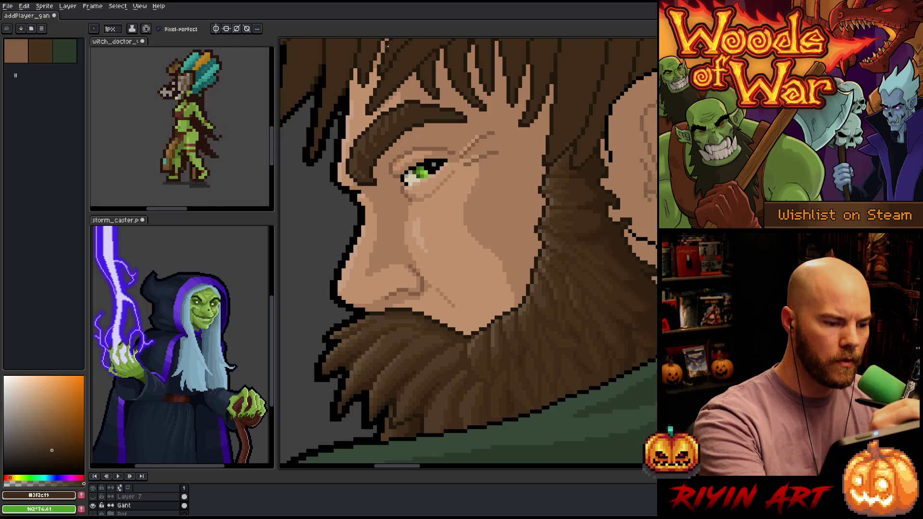
left_click(365, 130, "alt")
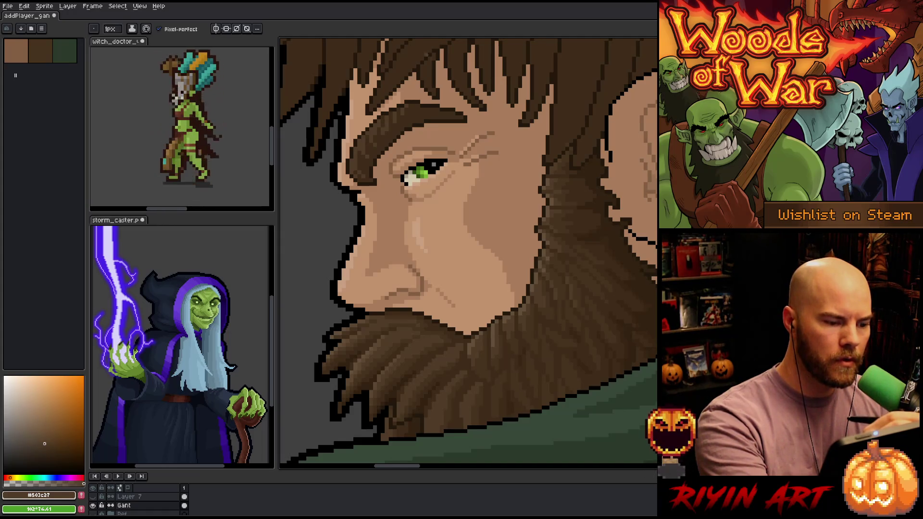
left_click(406, 377, "alt")
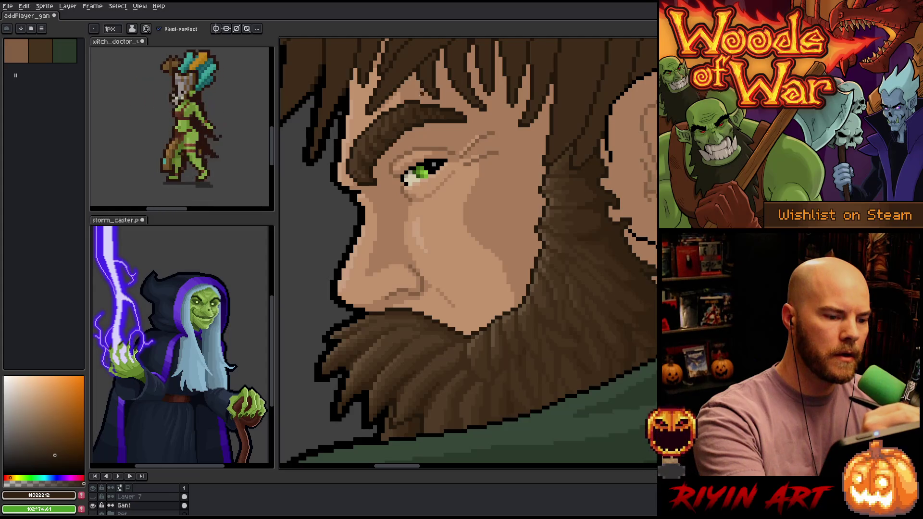
Step: Compare the darker and mid eyebrow browns against the deepest beard brown
left_click(418, 109, "alt")
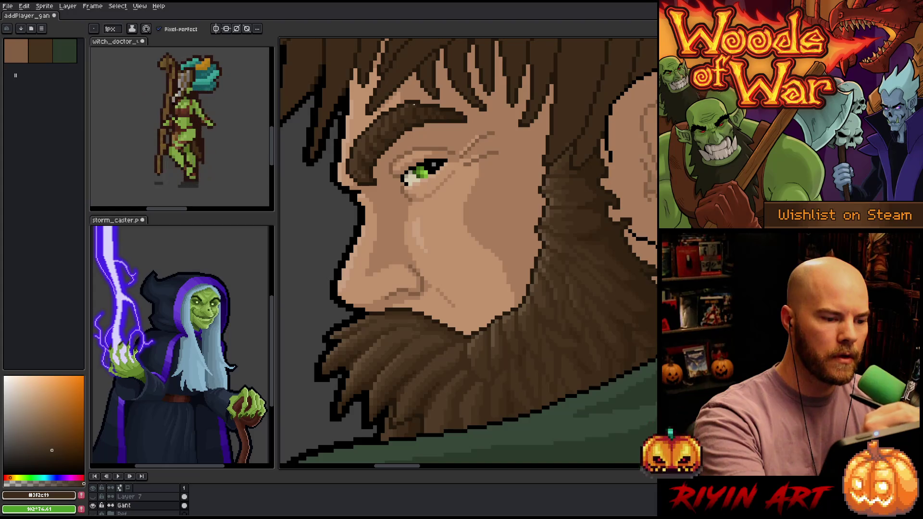
left_click(417, 100, "alt")
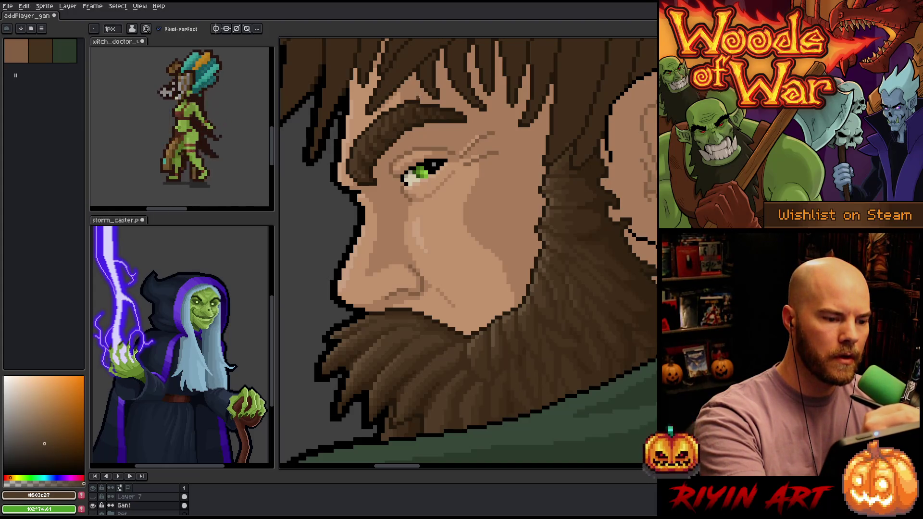
left_click(431, 48, "alt")
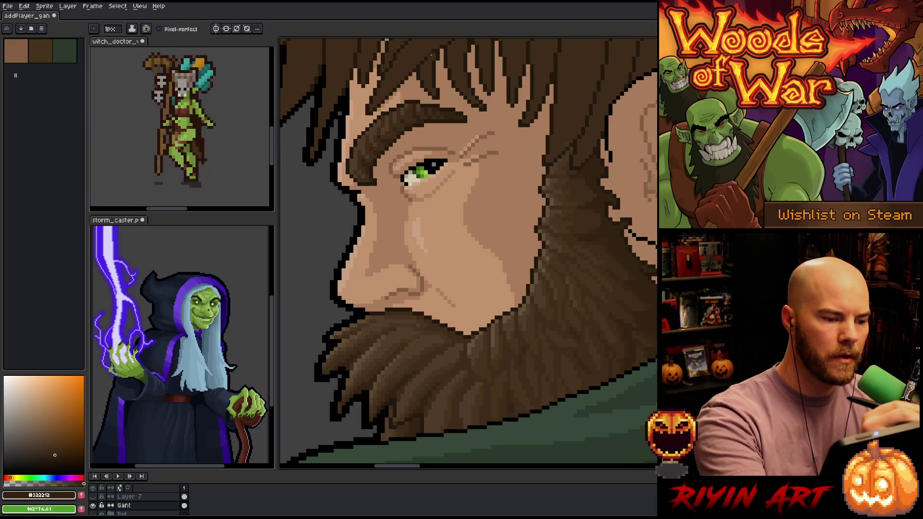
left_click(358, 145, "alt")
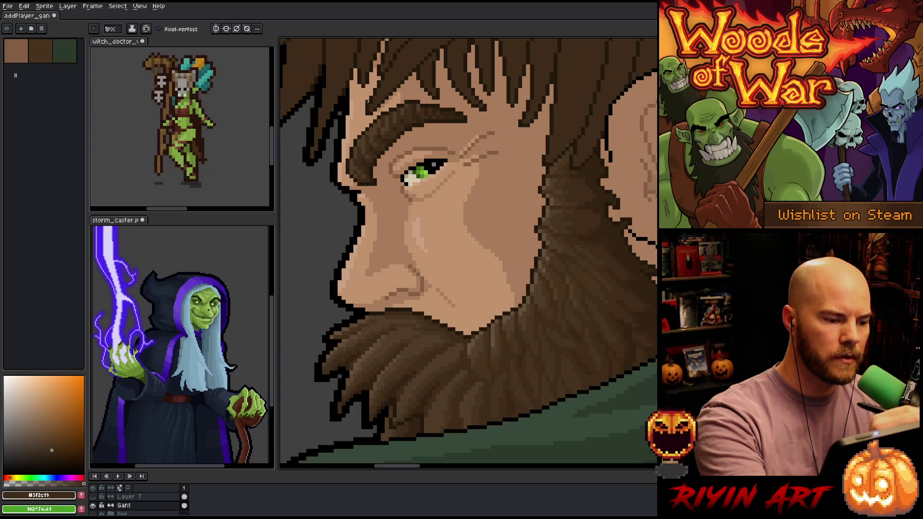
left_click(360, 156, "alt")
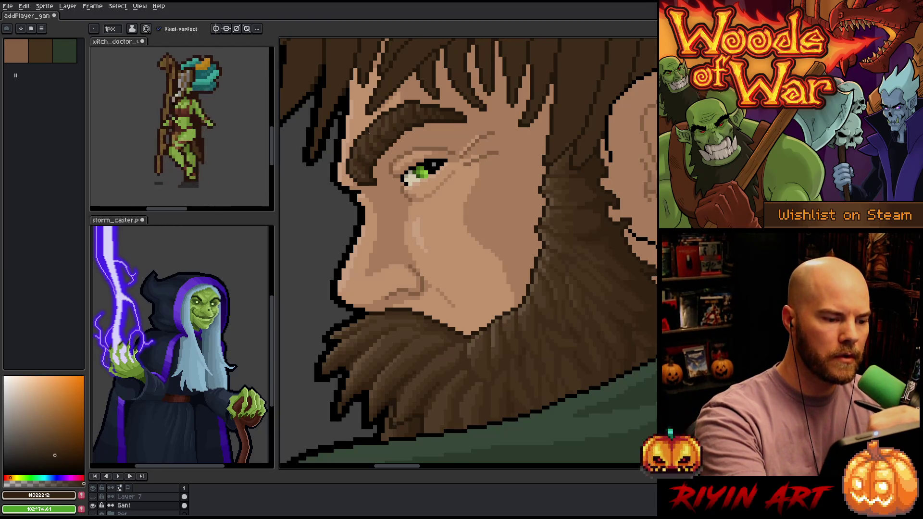
left_click(361, 160, "alt")
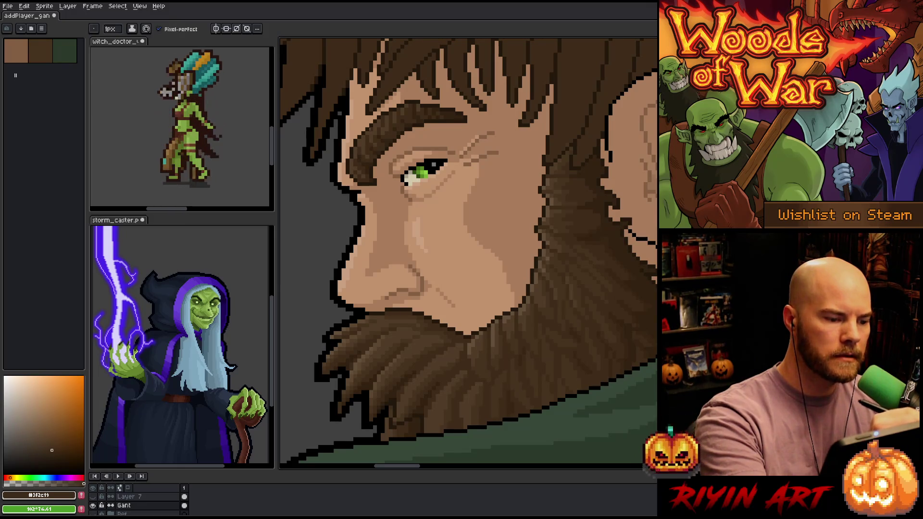
left_click(445, 369, "alt")
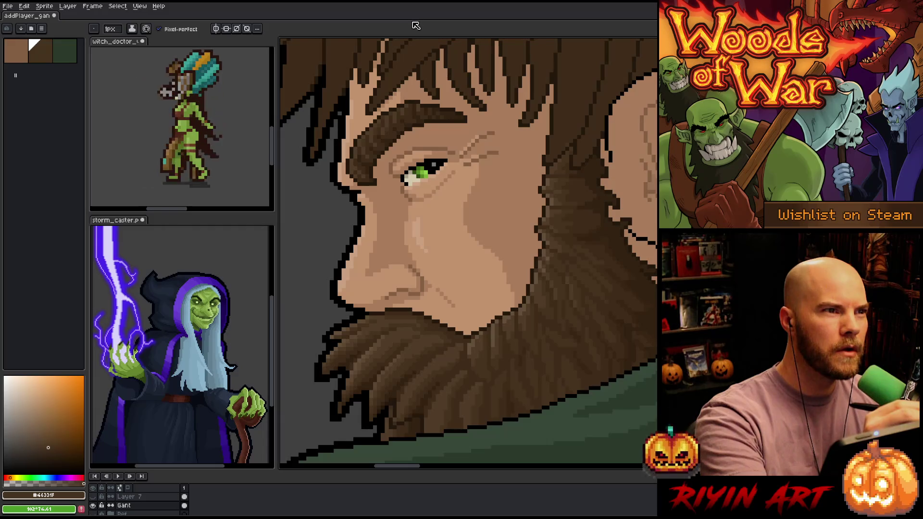
Step: Re-sample the lighter and mid-dark eyebrow browns and return to the pencil
left_click(384, 123, "alt")
left_click(386, 125, "alt")
left_click(385, 129, "alt")
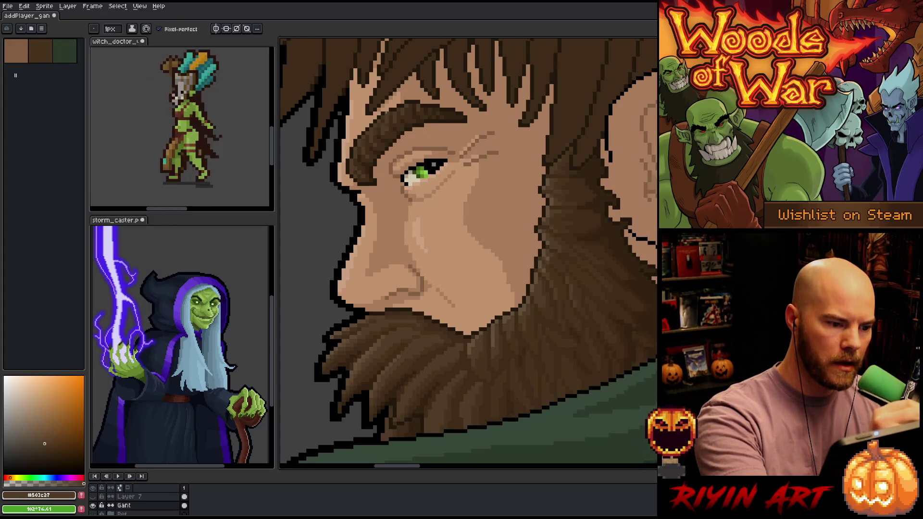
left_click(383, 134, "alt")
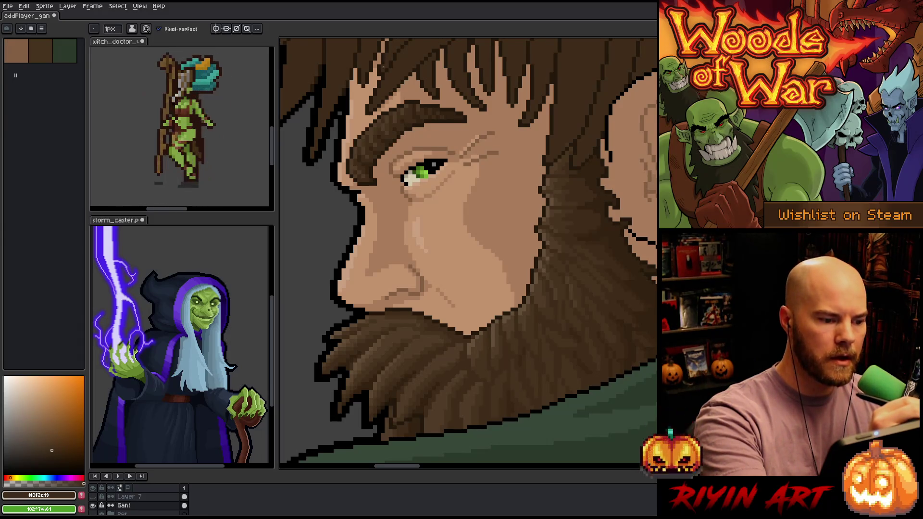
left_click(361, 153, "alt")
key("v")
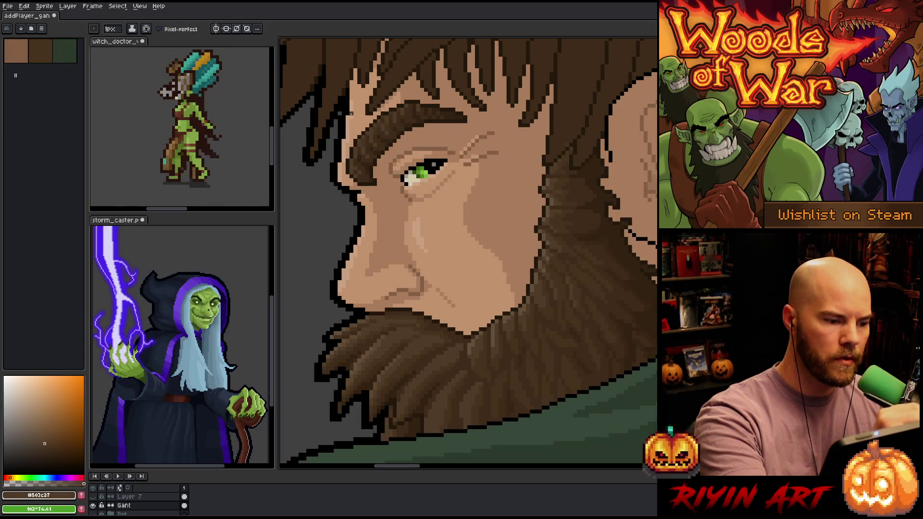
key("b")
Step: Sample eyebrow browns from lighter to darkest, finishing on mid-dark #3F2C19
left_click(376, 344, "alt")
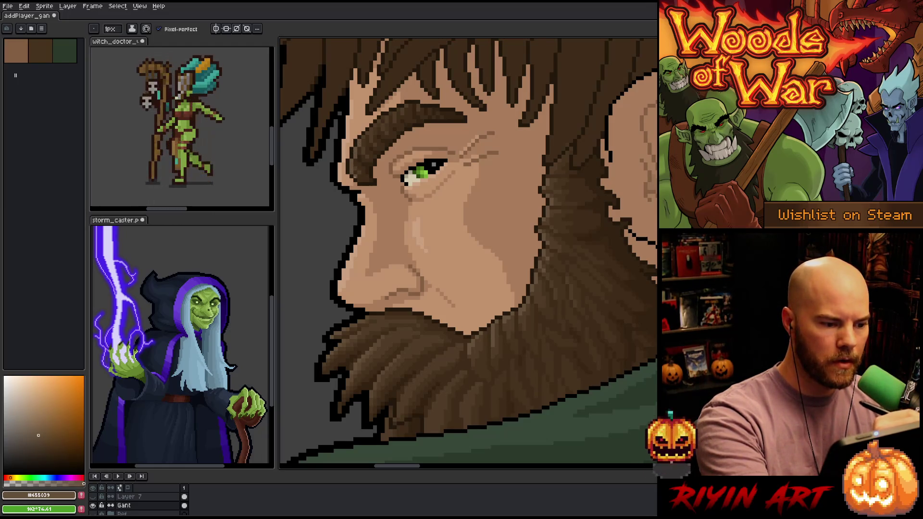
left_click(356, 163, "alt")
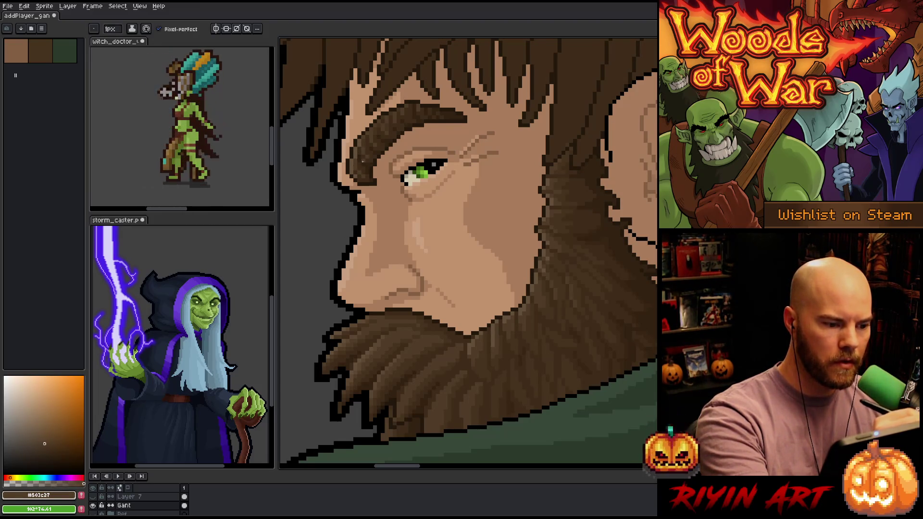
left_click(359, 156, "alt")
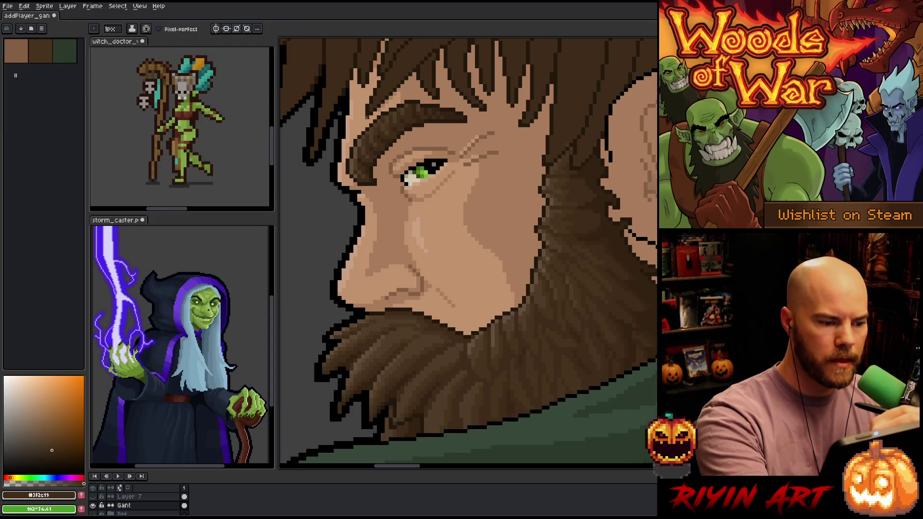
left_click(362, 160, "alt")
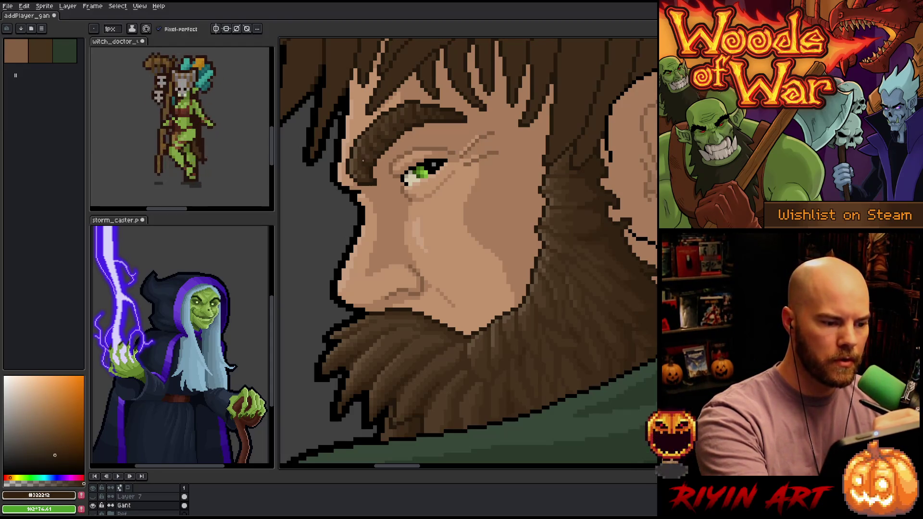
left_click(363, 164, "alt")
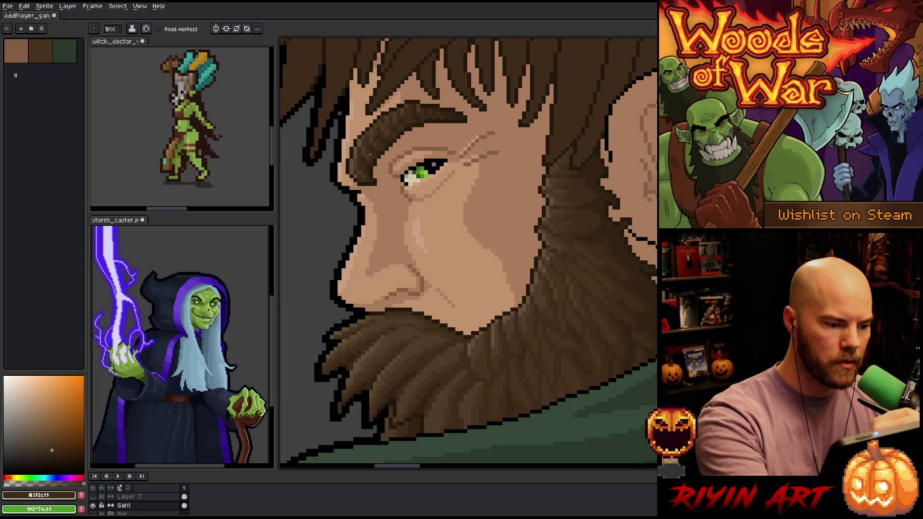
left_click(368, 176, "alt")
left_click(364, 174, "alt")
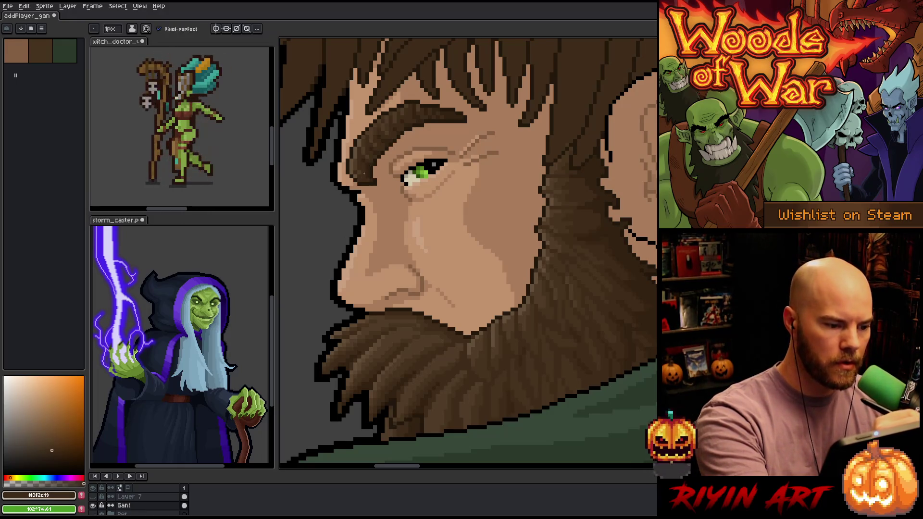
left_click(357, 172, "alt")
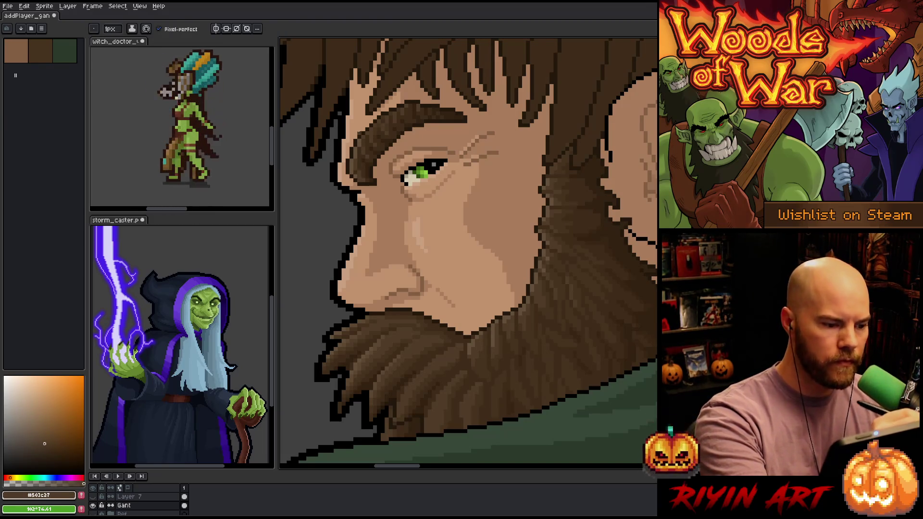
left_click(363, 181, "alt")
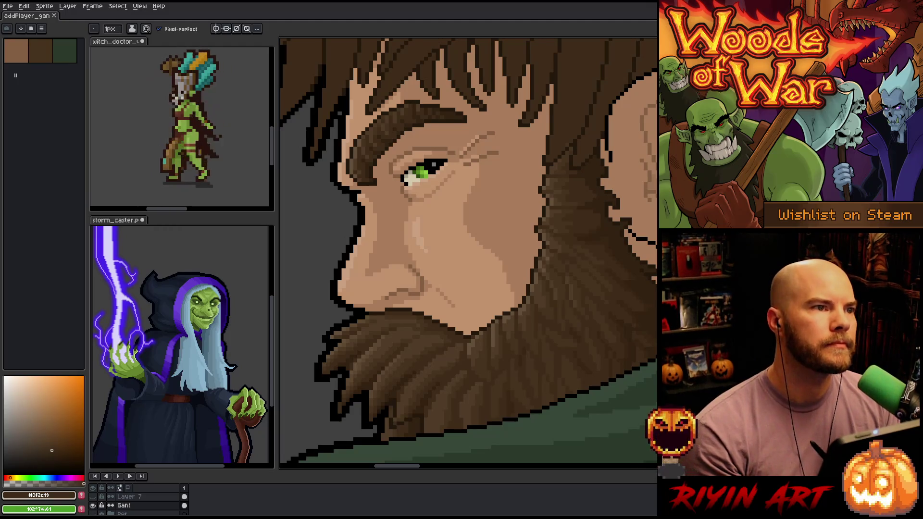
right_click(444, 234)
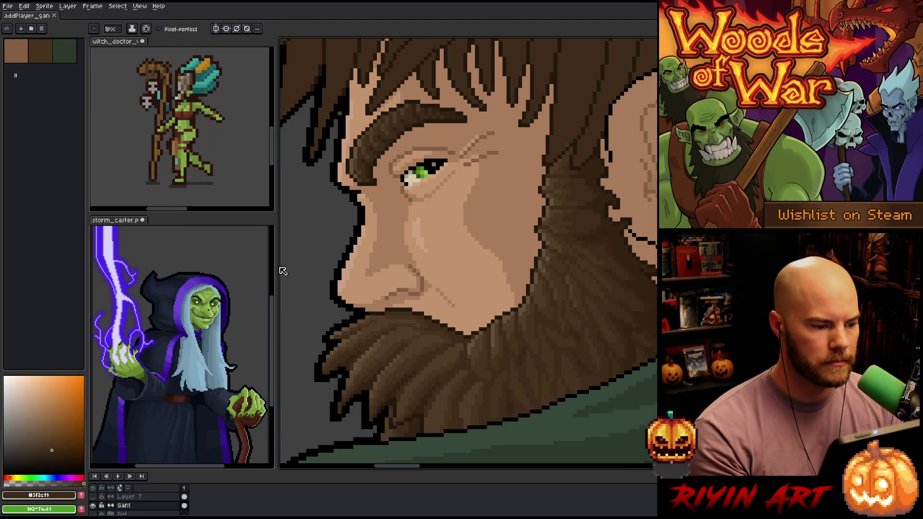
Step: Zoom out and pan to frame the elf's head, beard and green cloak collar
scroll(444, 234, "down", 3)
left_click_drag(405, 273, 398, 234)
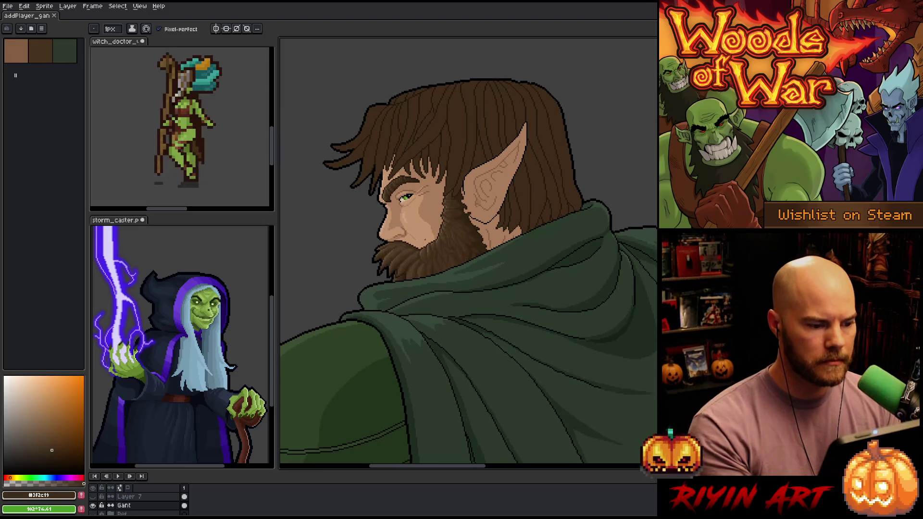
scroll(427, 233, "up", 1)
scroll(430, 226, "up", 1)
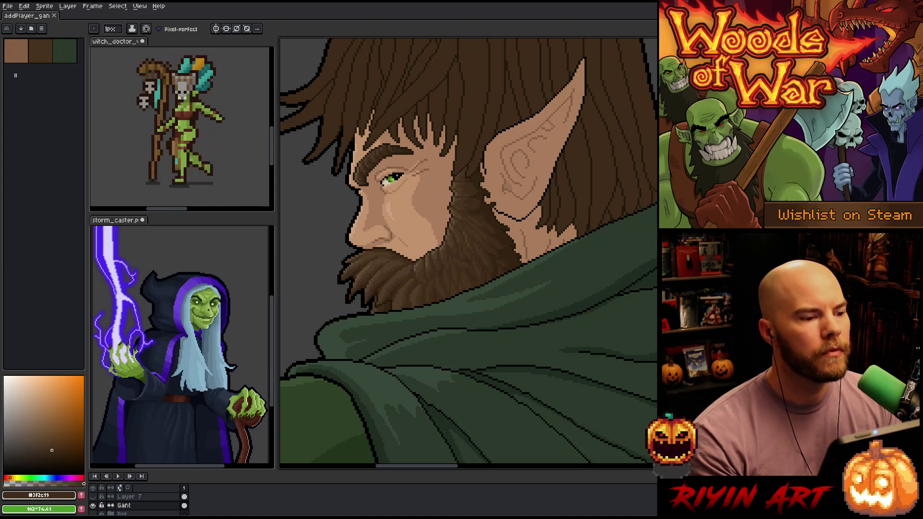
scroll(356, 194, "down", 1)
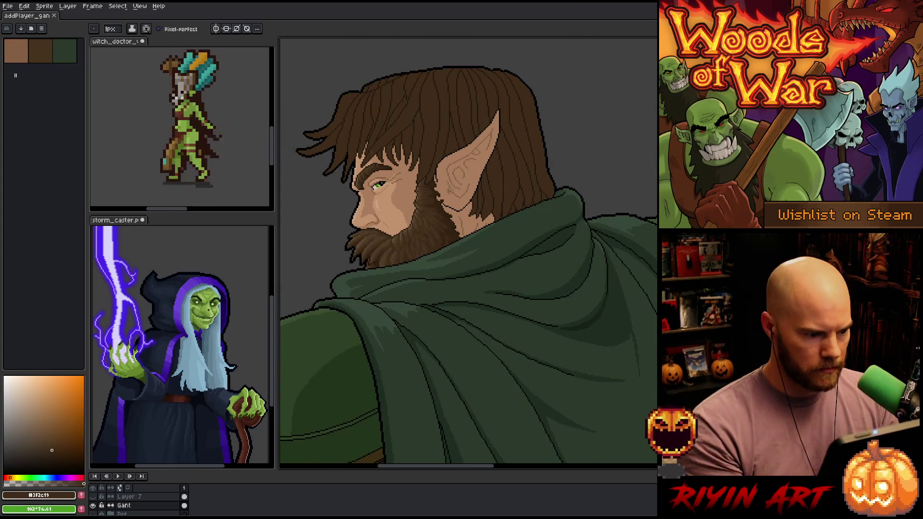
scroll(468, 250, "down", 3)
scroll(380, 181, "up", 1)
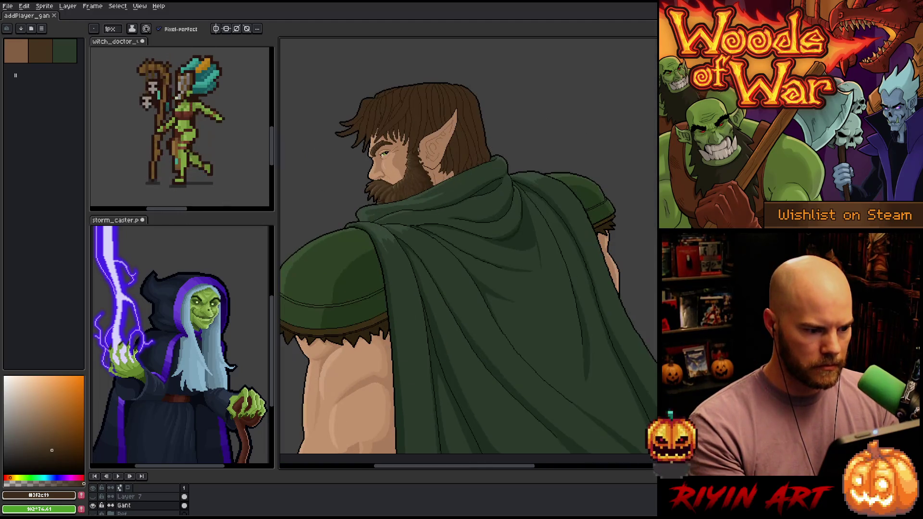
scroll(443, 220, "up", 2)
scroll(443, 220, "down", 1)
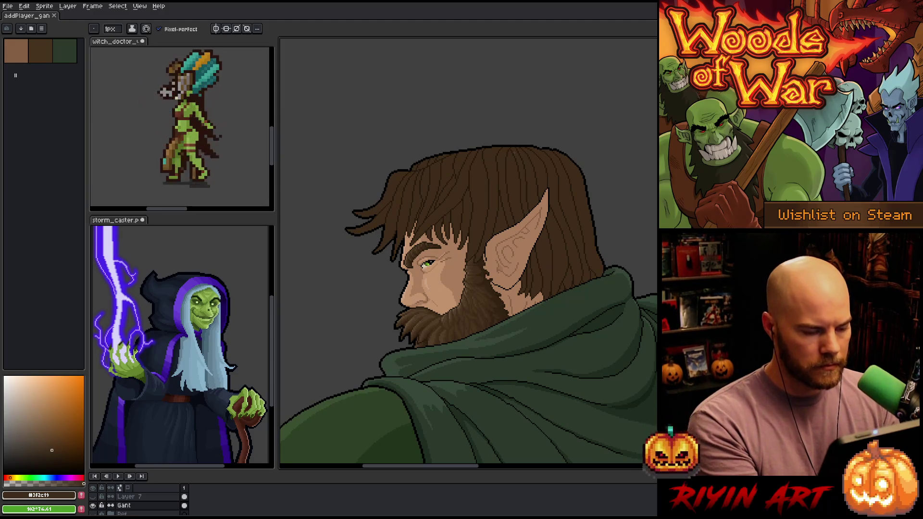
Step: Select all mid-dark brown hair and beard pixels via Color Range, then deselect
key("shift+c")
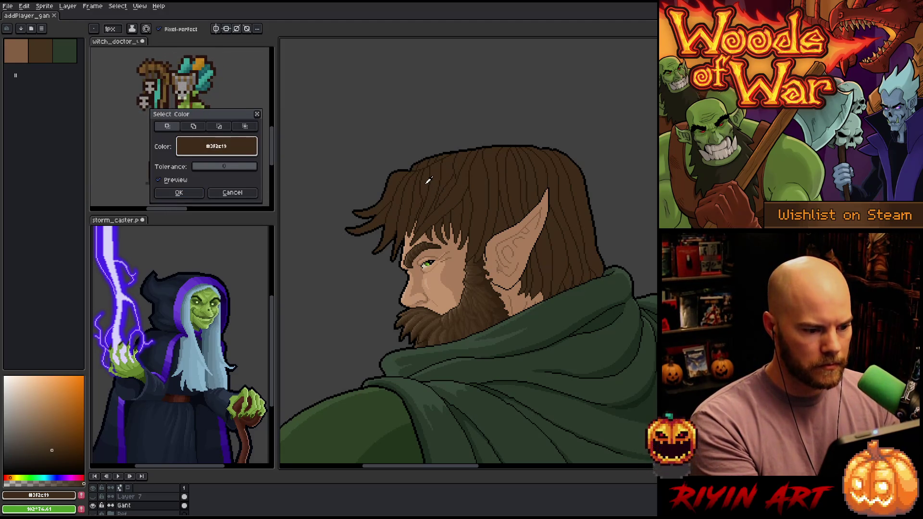
left_click(189, 190)
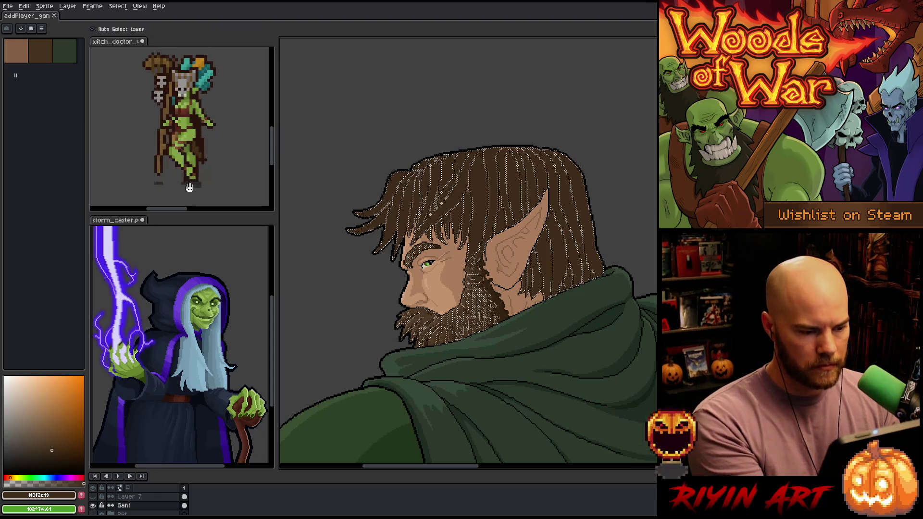
key("ctrl+d")
key("b")
Step: Darken a hair strand line with very dark brown, then return to mid-dark brown
scroll(464, 205, "up", 1)
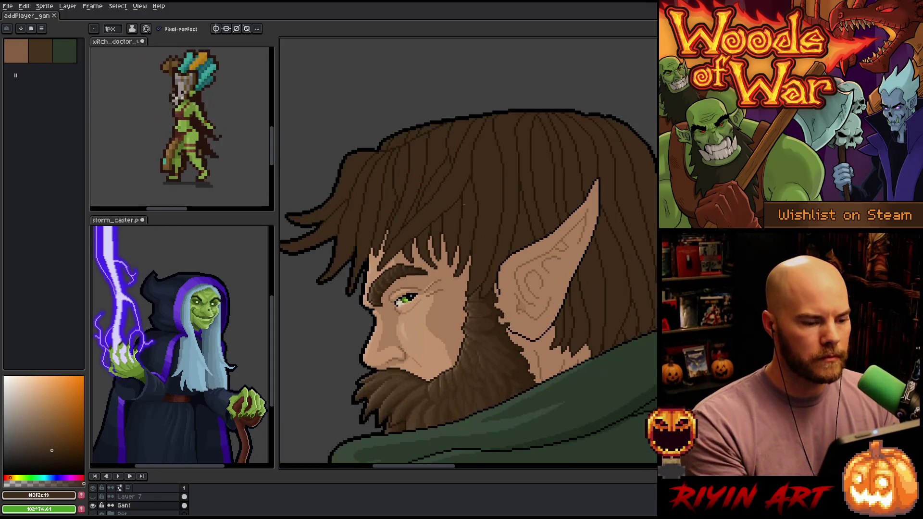
scroll(463, 205, "down", 1)
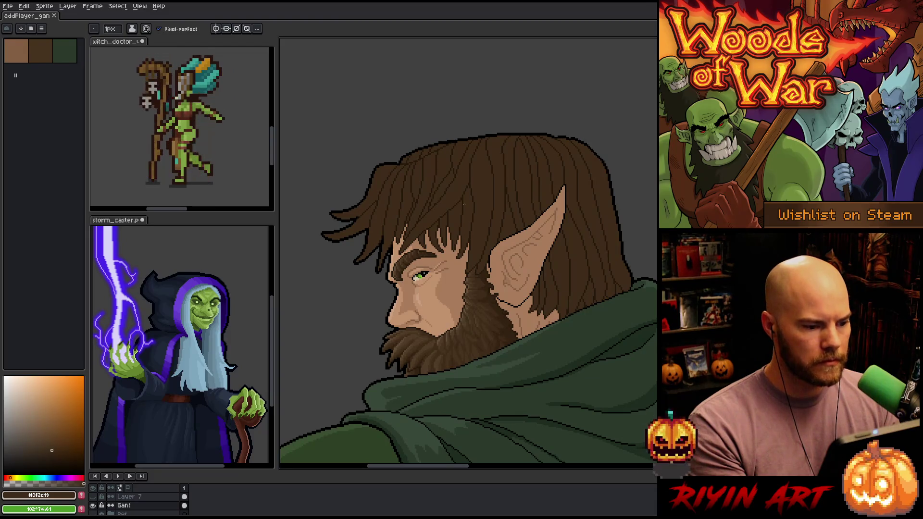
scroll(461, 205, "up", 2)
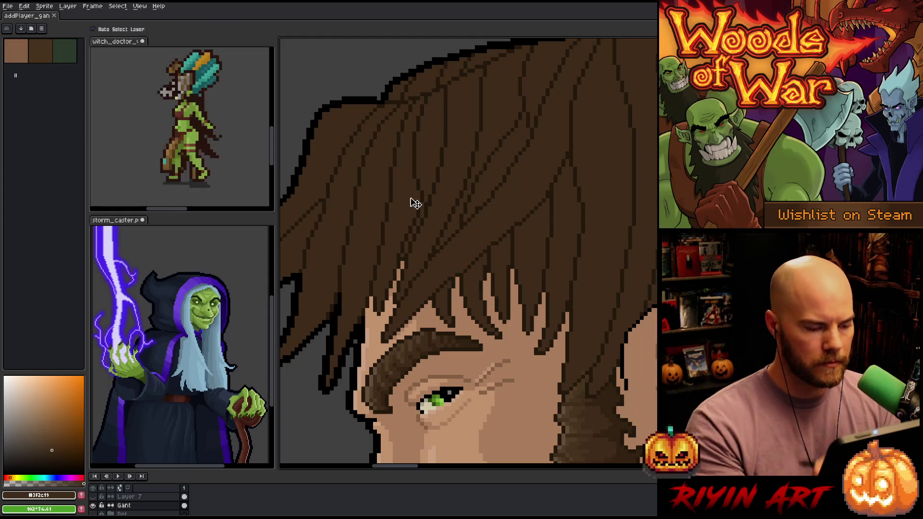
left_click(415, 195, "alt")
mouse_move(416, 181)
left_mouse_down()
mouse_move(410, 226)
mouse_move(413, 215)
left_mouse_up()
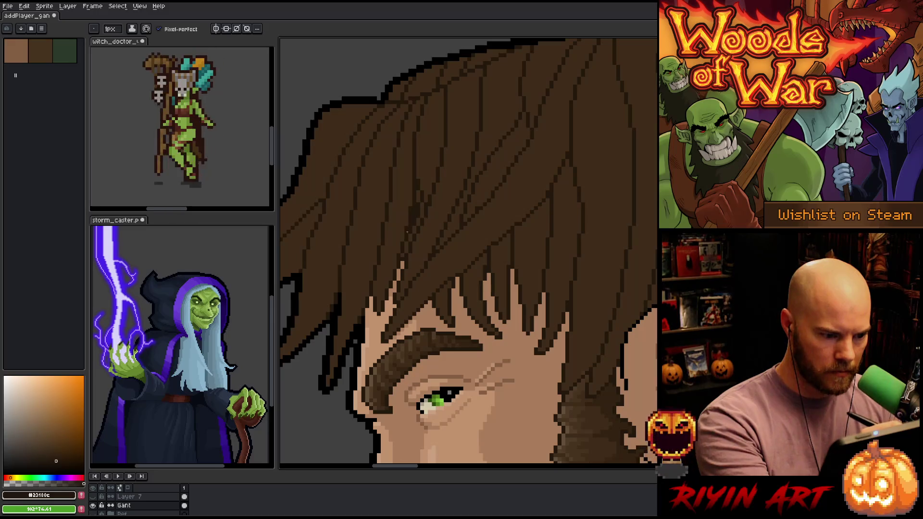
left_click(416, 212, "alt")
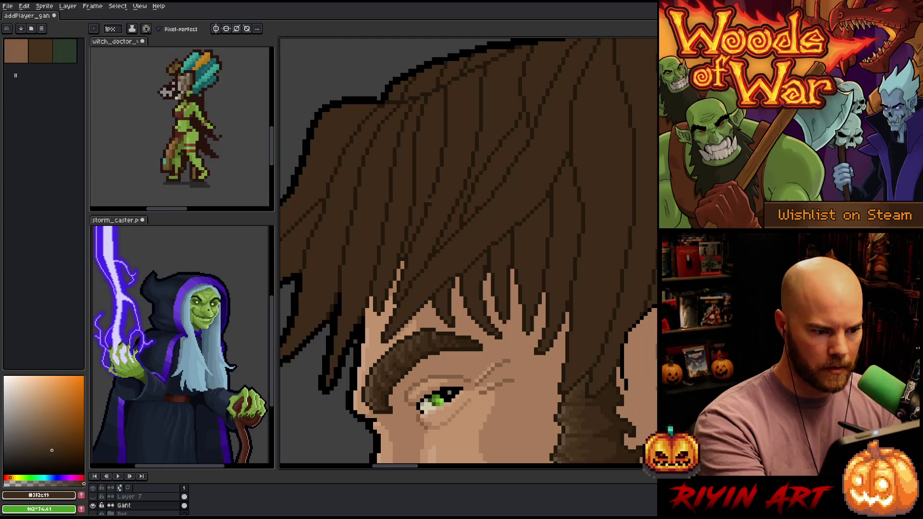
left_click_drag(500, 208, 478, 234)
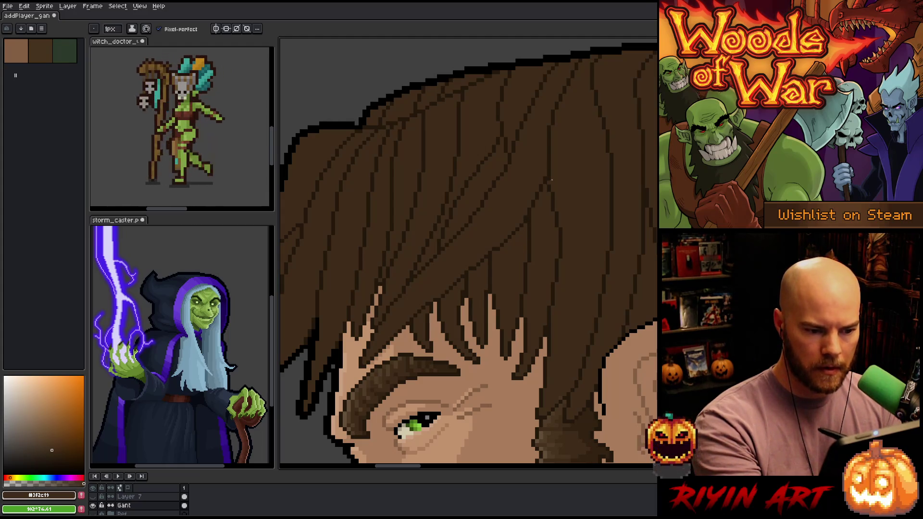
mouse_move(575, 177)
left_mouse_down()
mouse_move(563, 153)
mouse_move(570, 155)
mouse_move(516, 321)
mouse_move(465, 336)
left_mouse_up()
scroll(517, 321, "down", 1)
left_click_drag(570, 350, 470, 259)
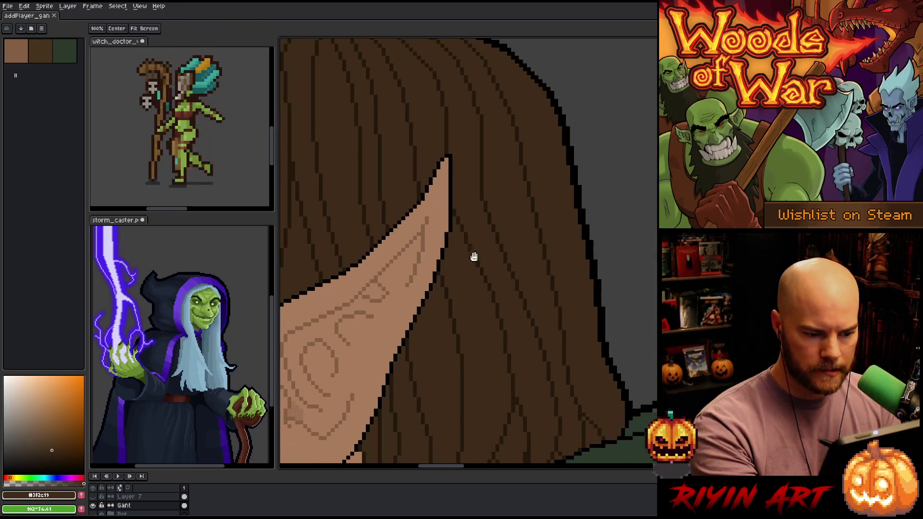
key("b")
left_click_drag(485, 201, 485, 182)
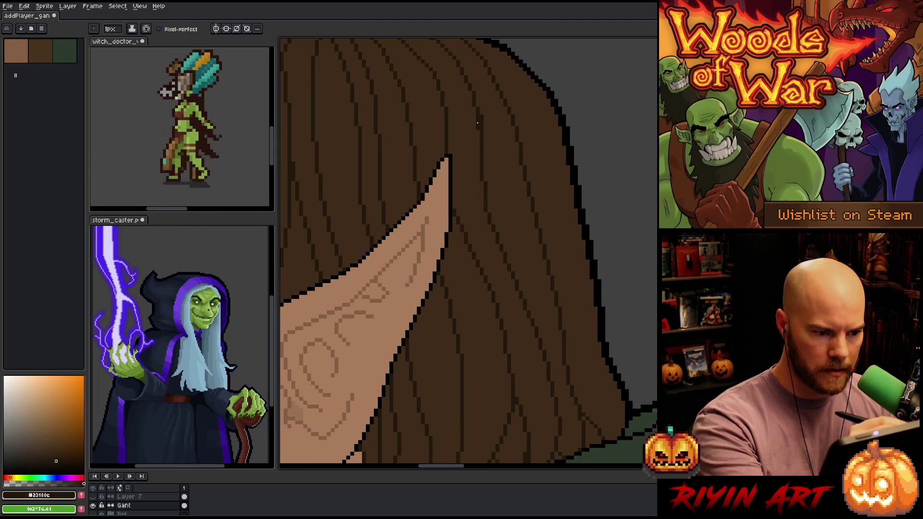
mouse_move(517, 159)
left_mouse_down()
mouse_move(509, 241)
mouse_move(476, 177)
left_mouse_up()
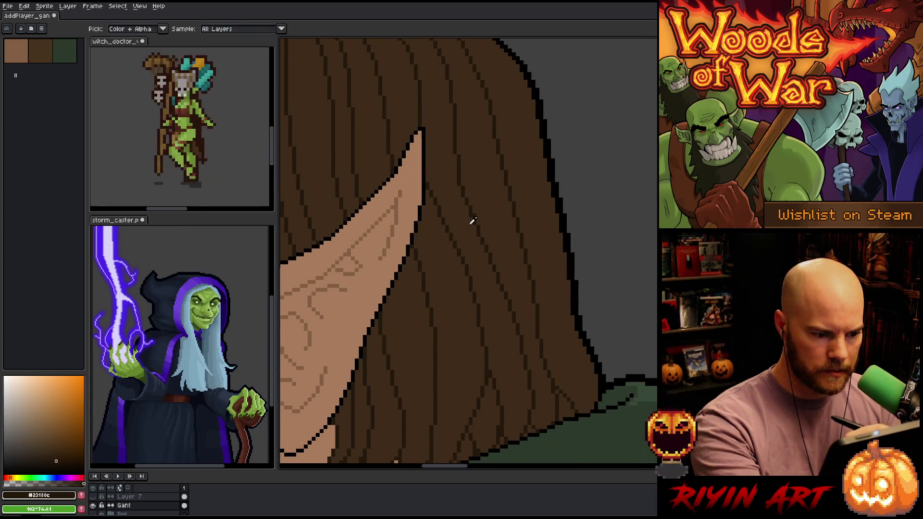
mouse_move(522, 259)
left_mouse_down()
mouse_move(519, 275)
mouse_move(501, 253)
left_mouse_up()
left_click(491, 157, "alt")
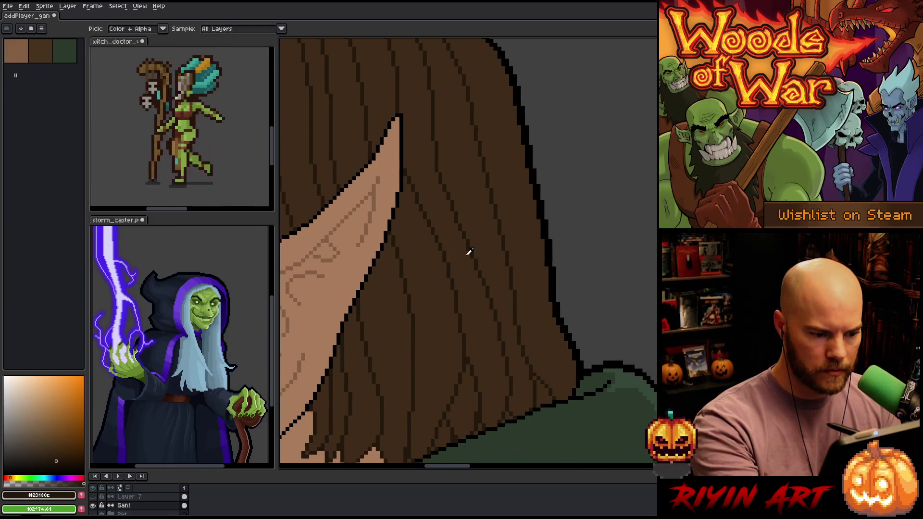
left_click_drag(515, 277, 513, 245)
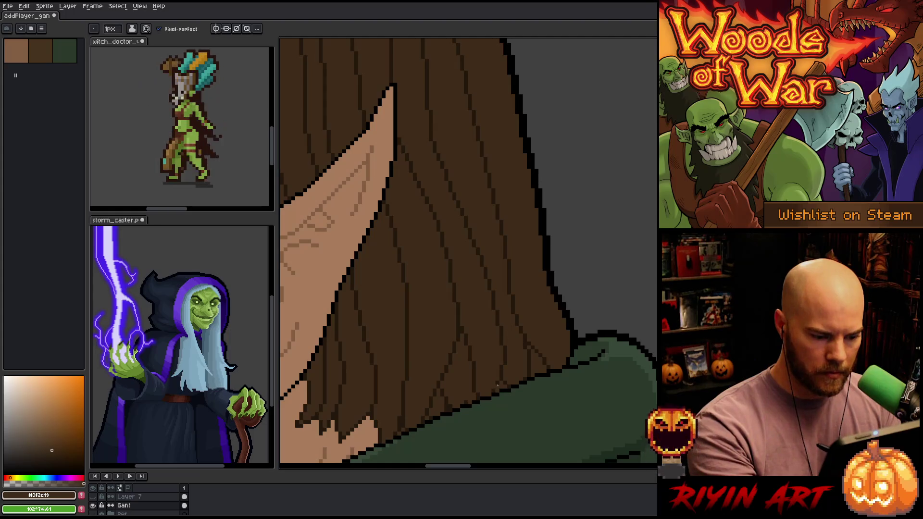
left_click(502, 383, "alt")
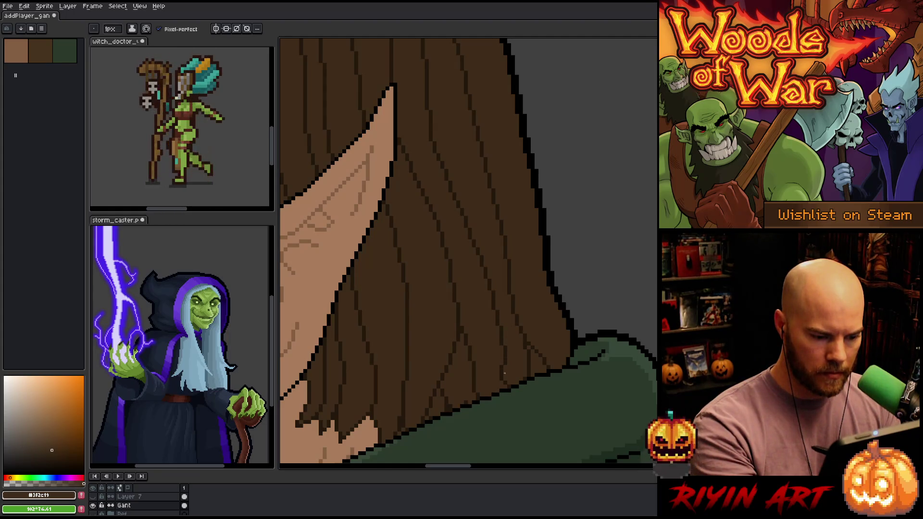
left_click(502, 355, "alt")
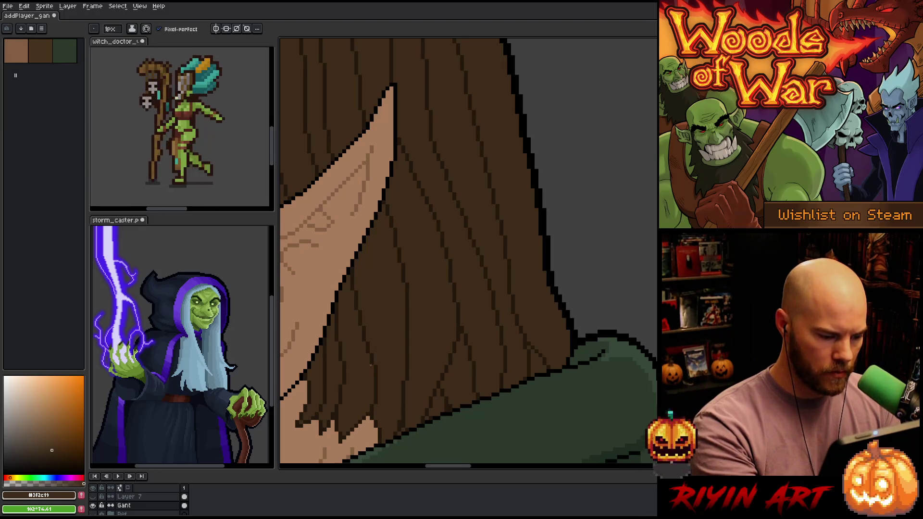
mouse_move(444, 284)
left_mouse_down()
mouse_move(443, 371)
mouse_move(542, 282)
mouse_move(583, 306)
left_mouse_up()
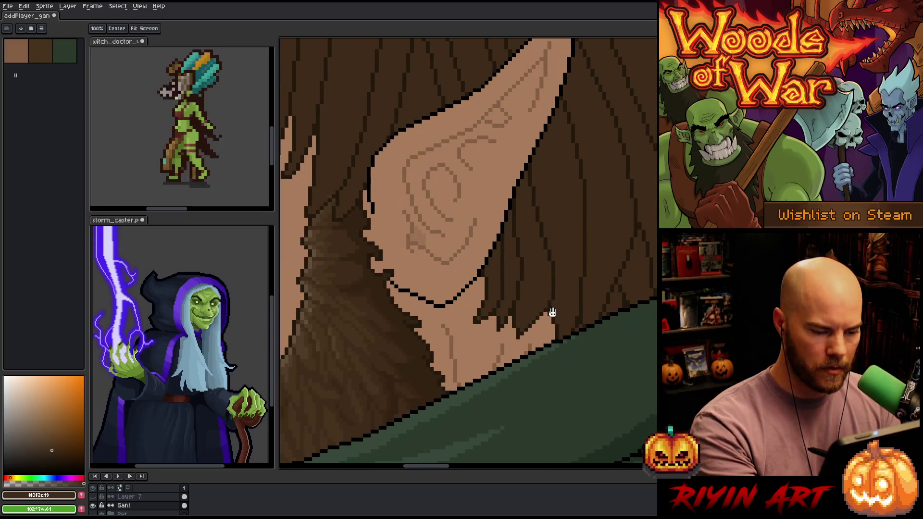
Step: Paint skin tone over dark hair strands and through a hair tip below the ear
key("b")
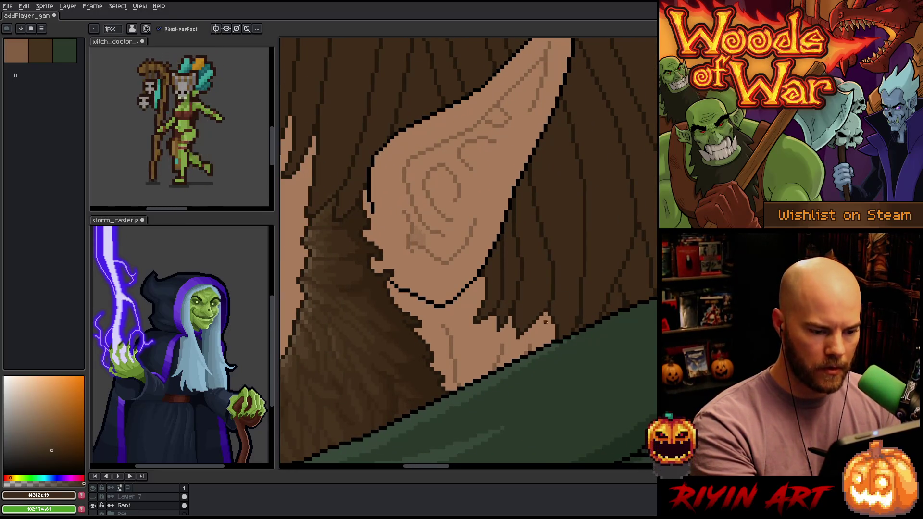
left_click(514, 333, "alt")
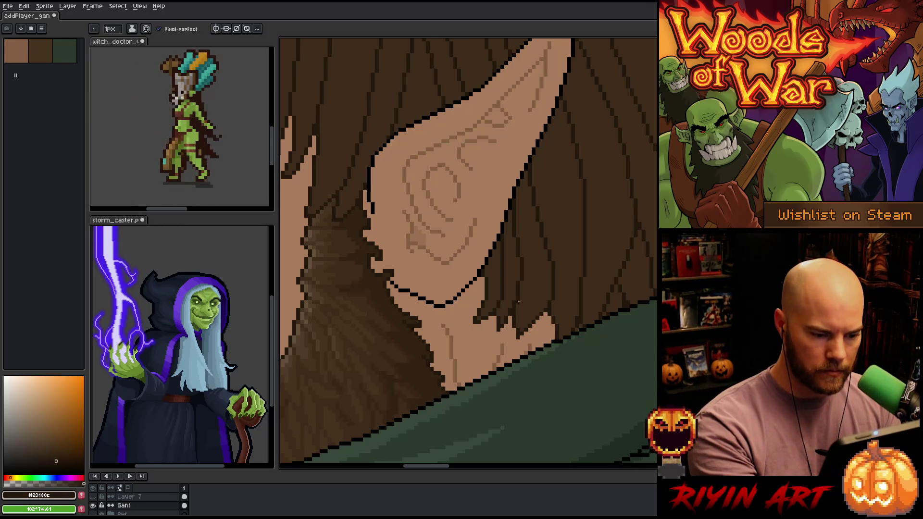
left_click(513, 325, "alt")
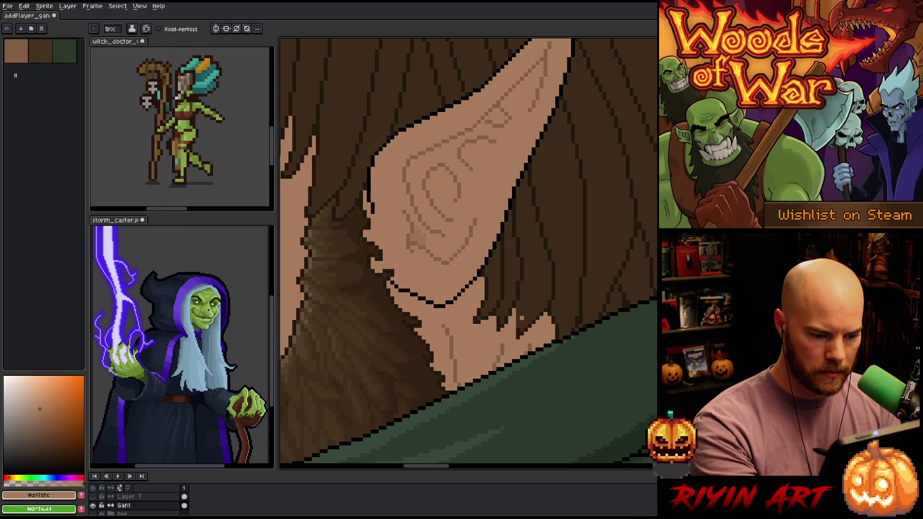
mouse_move(542, 315)
left_mouse_down()
mouse_move(514, 340)
mouse_move(525, 319)
left_mouse_up()
left_click(528, 317, "alt")
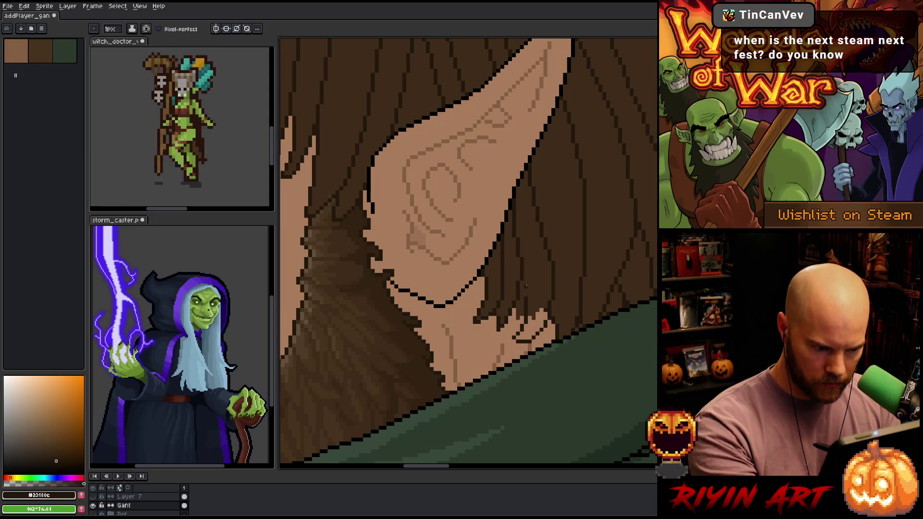
left_click(526, 315, "alt")
left_click_drag(522, 281, 519, 311)
Step: Bucket-fill the gap between hair strands dark brown and outline a hair tip's edge
key("g")
left_click(528, 307, "alt")
left_click(534, 325)
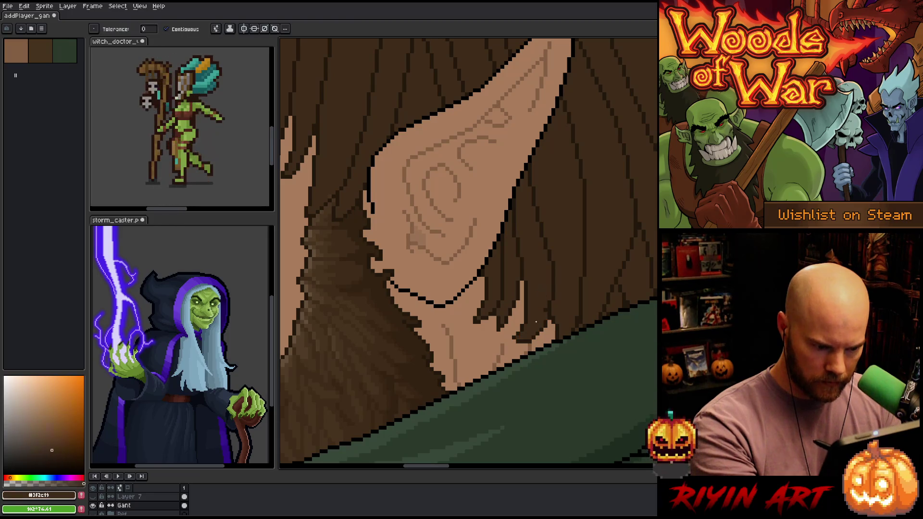
key("b")
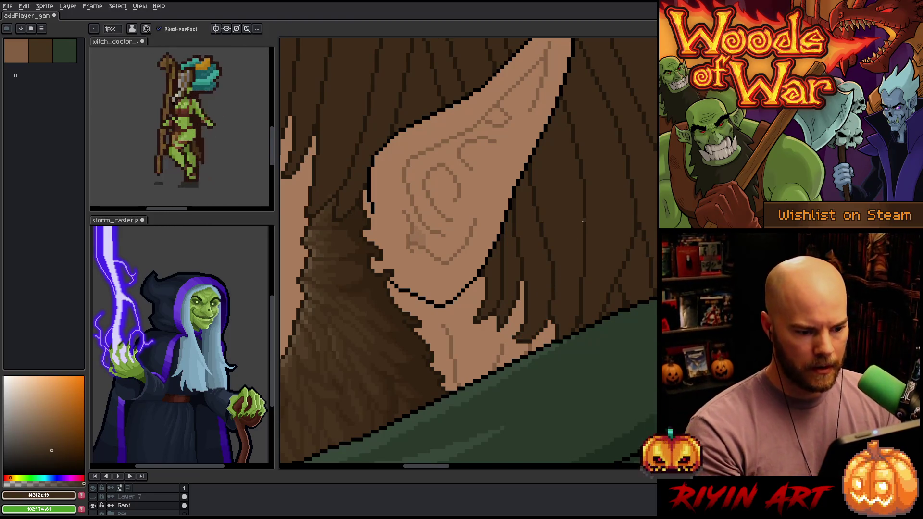
scroll(581, 219, "down", 3)
scroll(580, 225, "up", 3)
left_click(482, 351, "alt")
mouse_move(481, 351)
left_mouse_down()
mouse_move(483, 361)
mouse_move(511, 325)
left_mouse_up()
left_click_drag(516, 315, 515, 301)
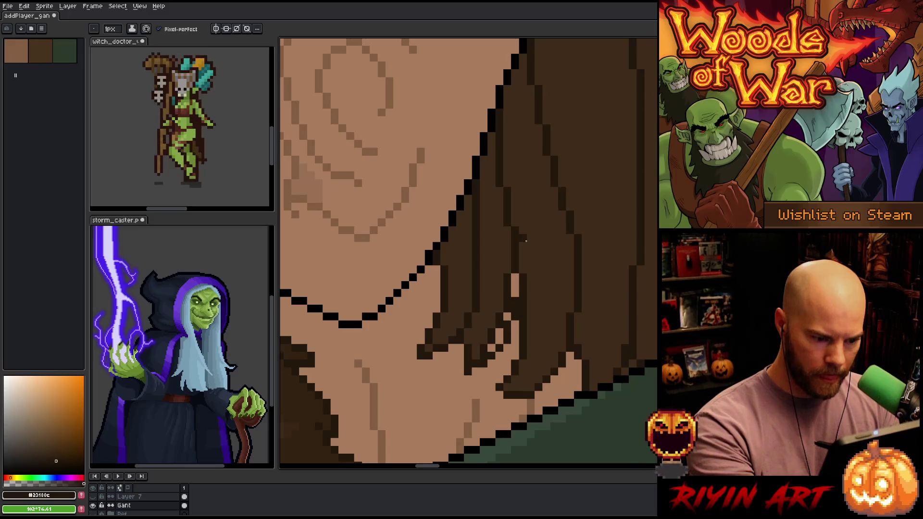
Step: Darken stray light pixels in the hair column and along the lower hair tips
left_click(515, 288, "alt")
left_click(516, 277)
left_click(515, 289)
left_click(508, 317)
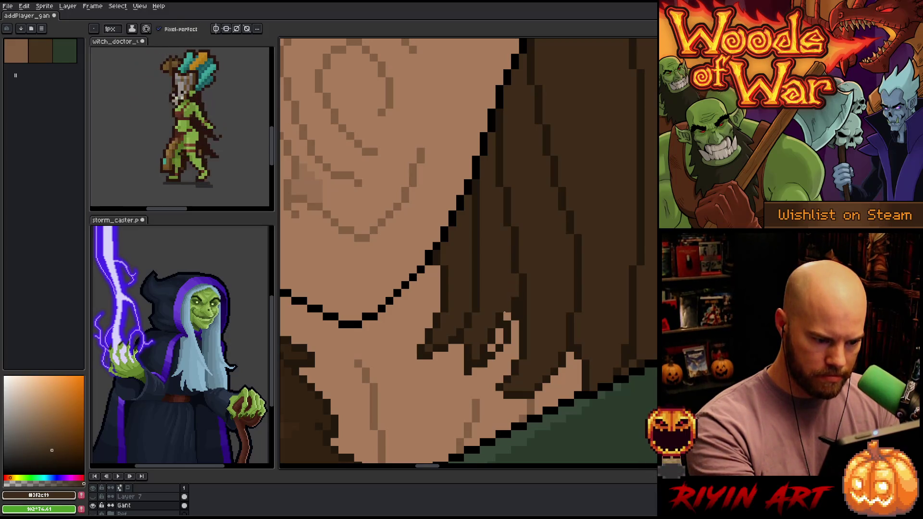
left_click(508, 317)
left_click(499, 340)
left_click(491, 345)
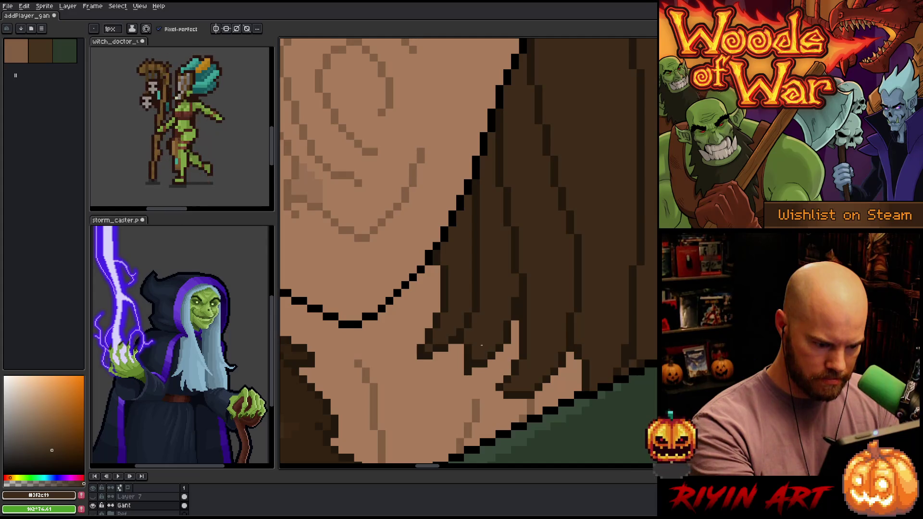
left_click(460, 356)
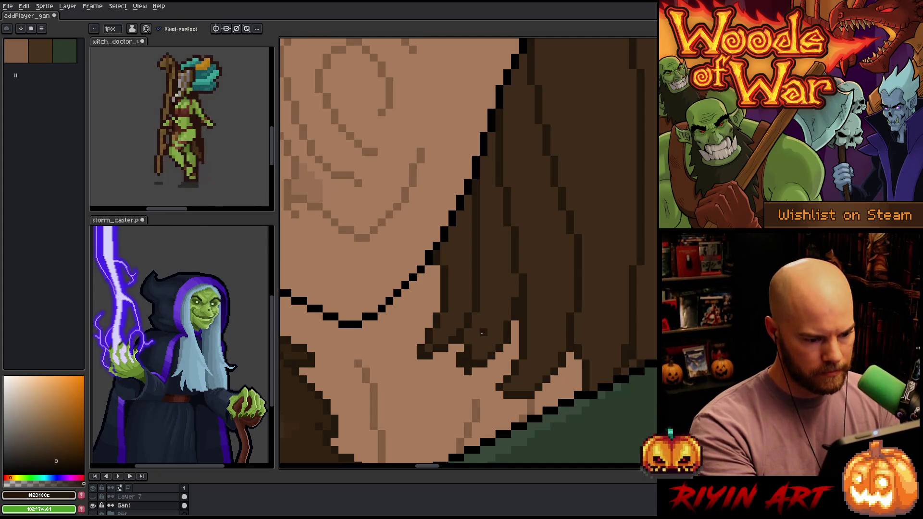
Step: Turn stray dark hair-tip pixels tan with the skin colour
left_click(471, 380, "alt")
left_click(468, 371)
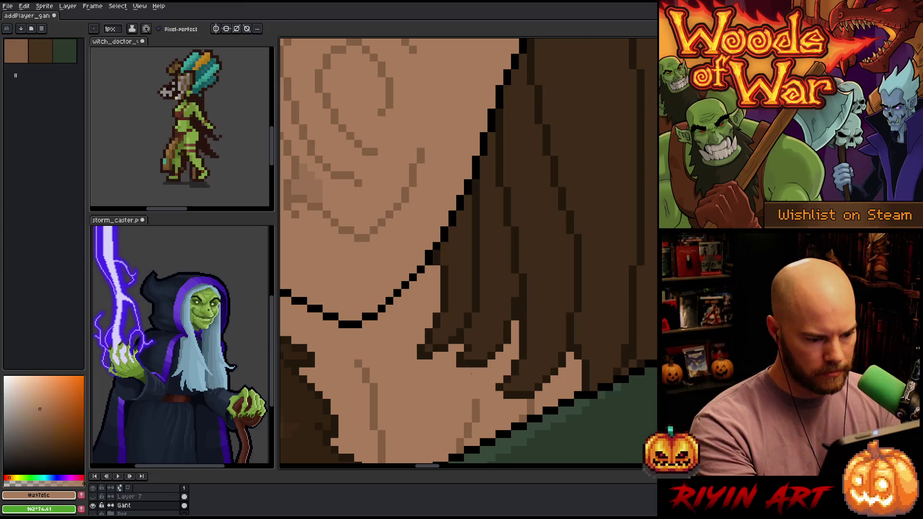
left_click(468, 337, "alt")
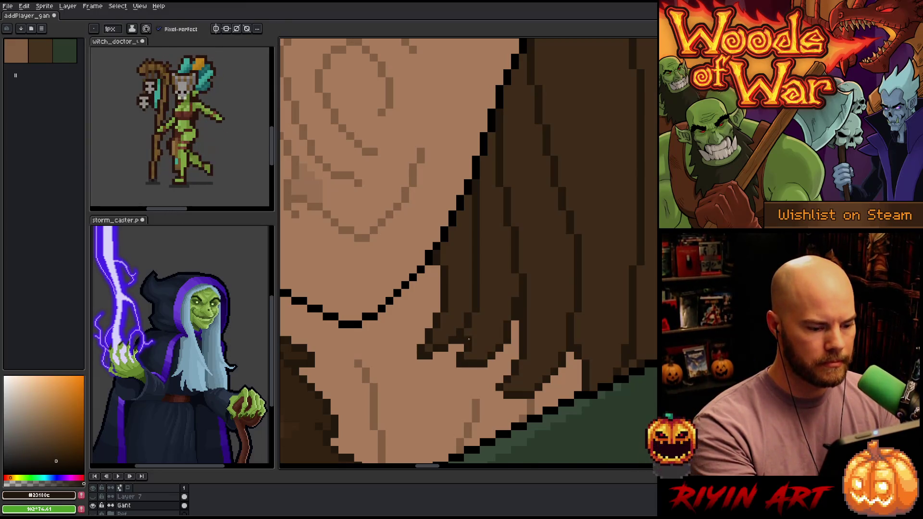
left_click(464, 339, "alt")
left_click(468, 332)
left_click(479, 322, "alt")
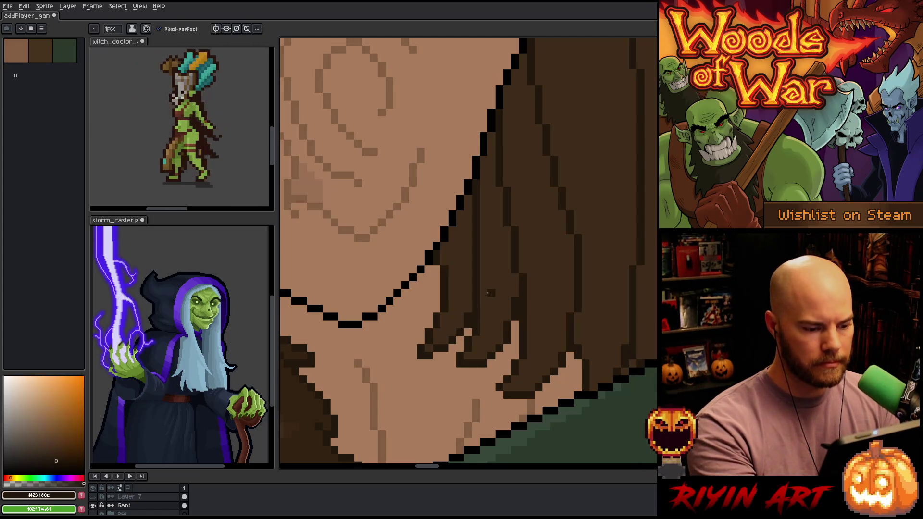
Step: Save the portrait and paint a stray black outline pixel tan
key("ctrl+s")
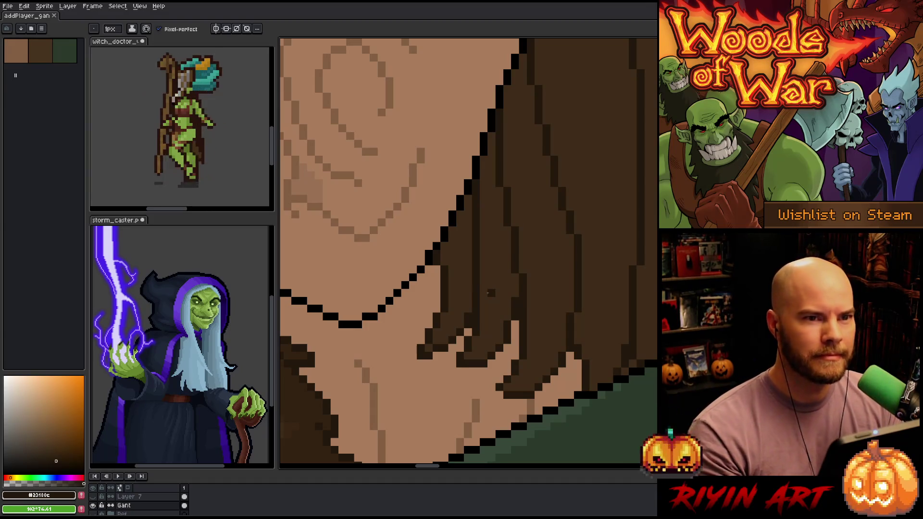
scroll(380, 342, "down", 3)
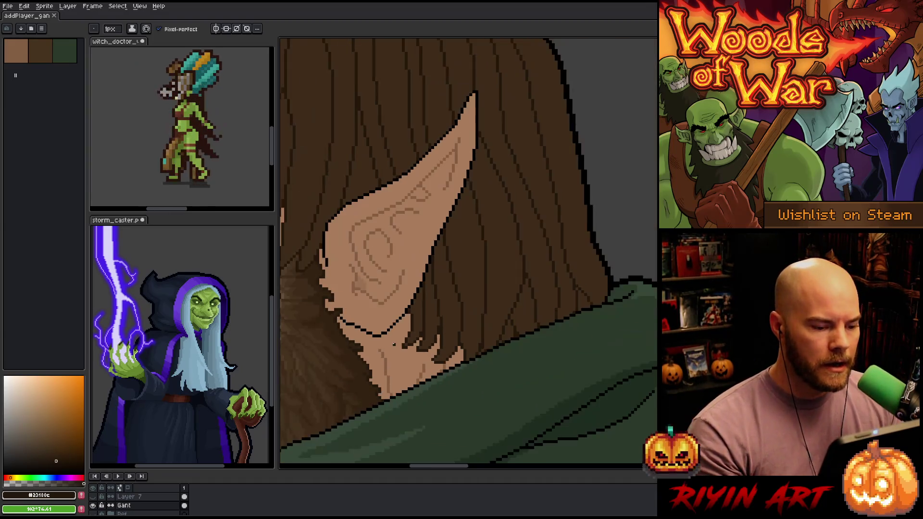
scroll(397, 321, "up", 3)
scroll(397, 321, "down", 3)
scroll(413, 308, "up", 3)
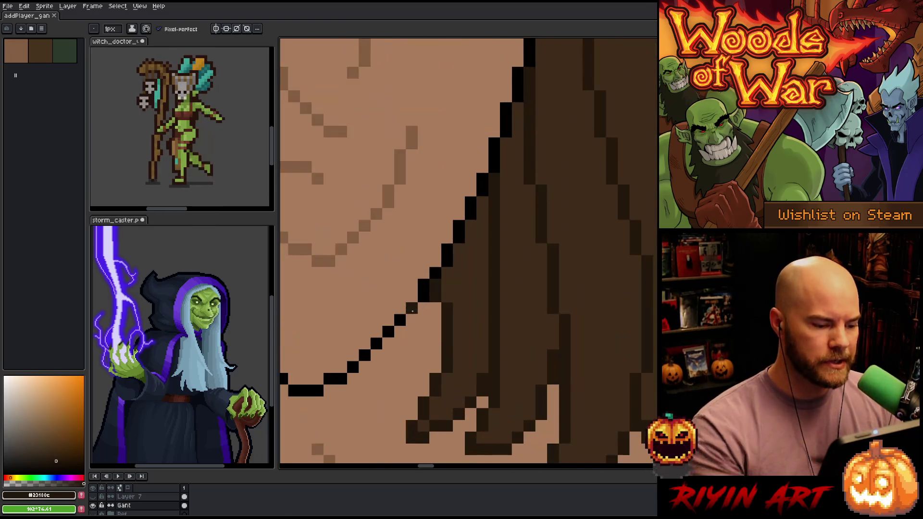
right_click(435, 287)
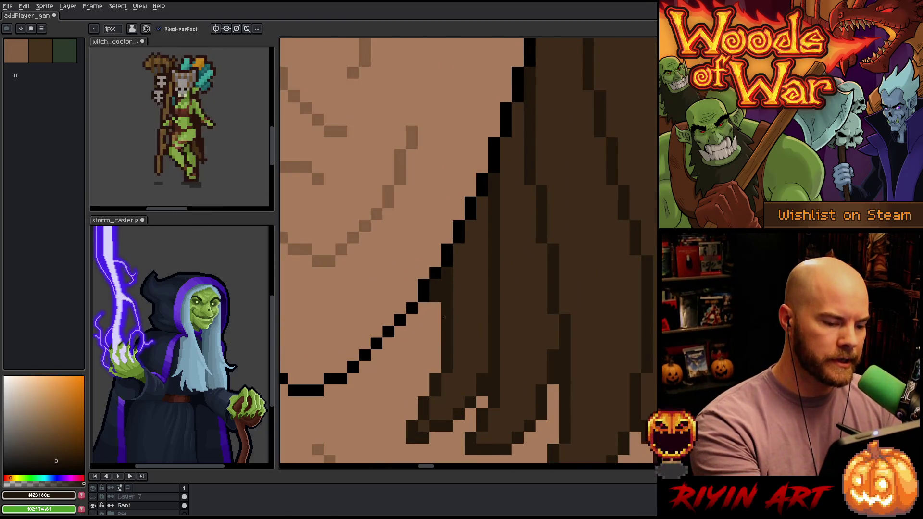
Step: Draw a dark brown strand line through the hair down to the ear outline
key("x")
scroll(435, 294, "down", 3)
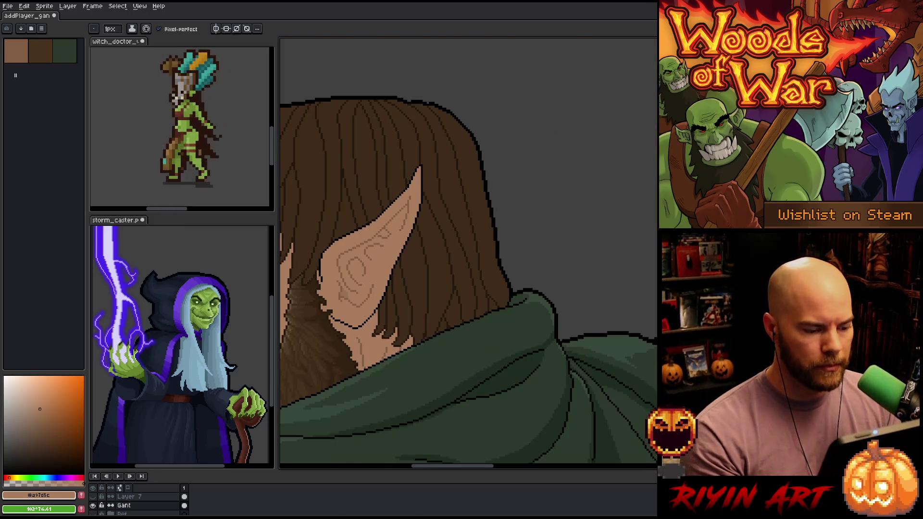
scroll(443, 226, "down", 2)
scroll(443, 226, "up", 4)
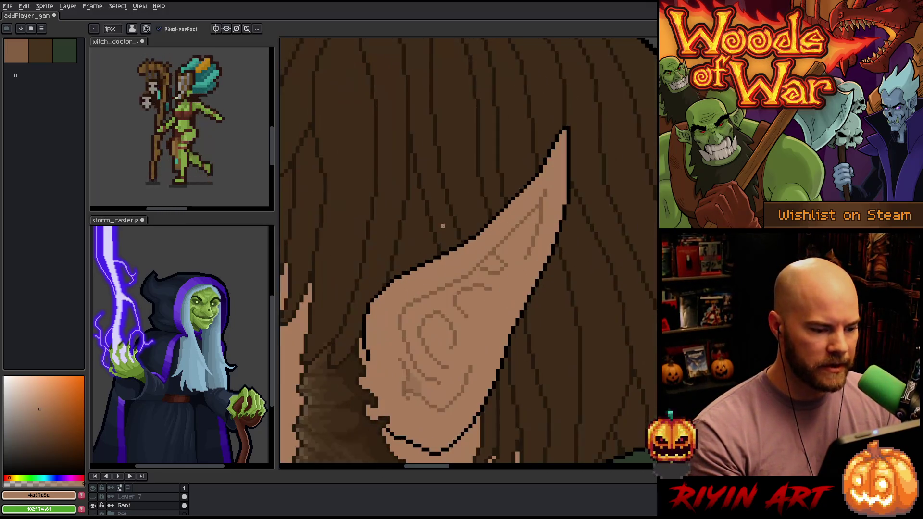
left_click(427, 192, "alt")
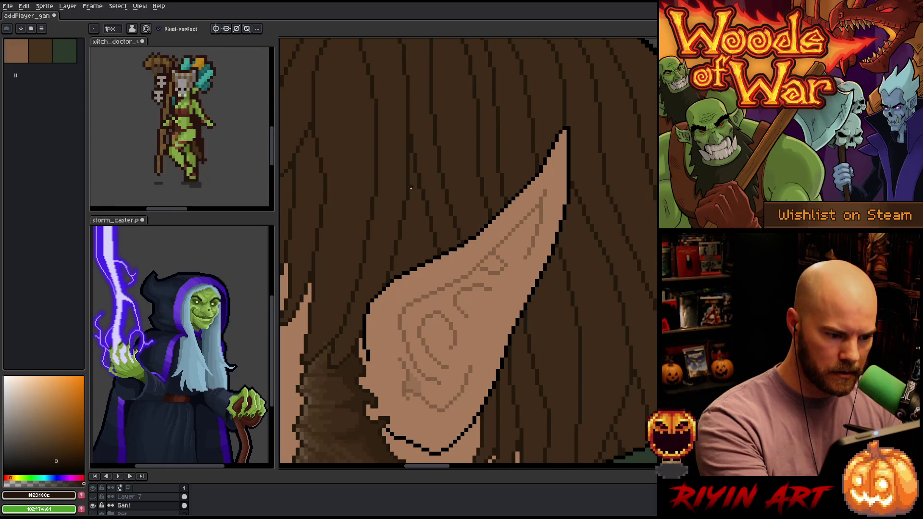
left_click_drag(411, 206, 408, 267)
Step: Lighten the neighbouring dark hair strand with the mid hair brown
left_click(409, 258, "alt")
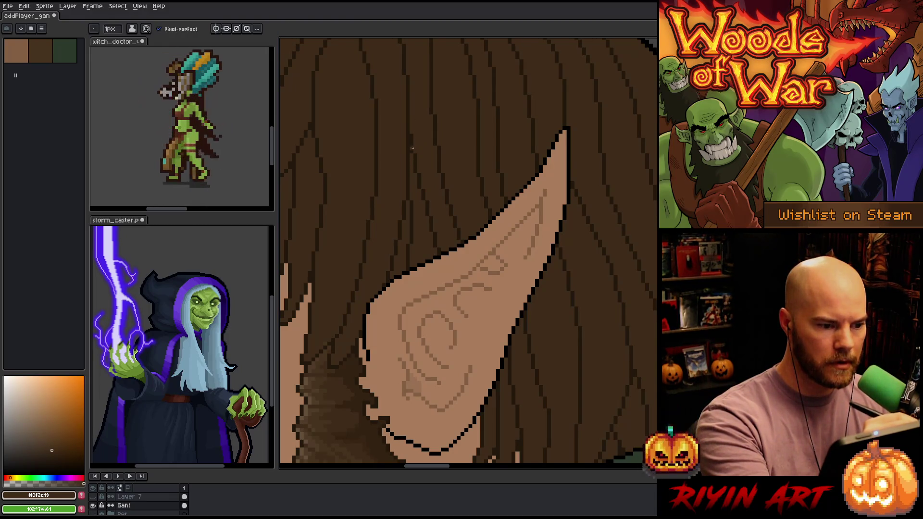
left_click(410, 149, "alt")
left_click(412, 103, "alt")
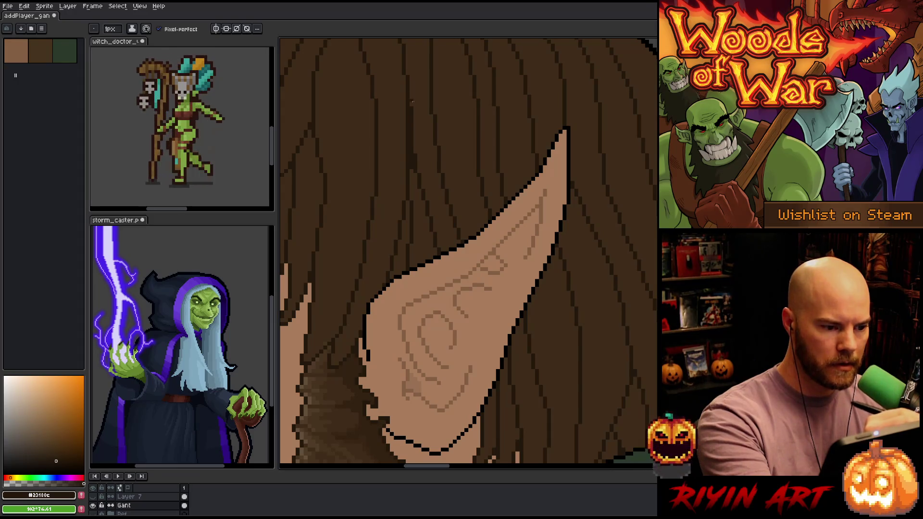
left_click_drag(408, 108, 409, 169)
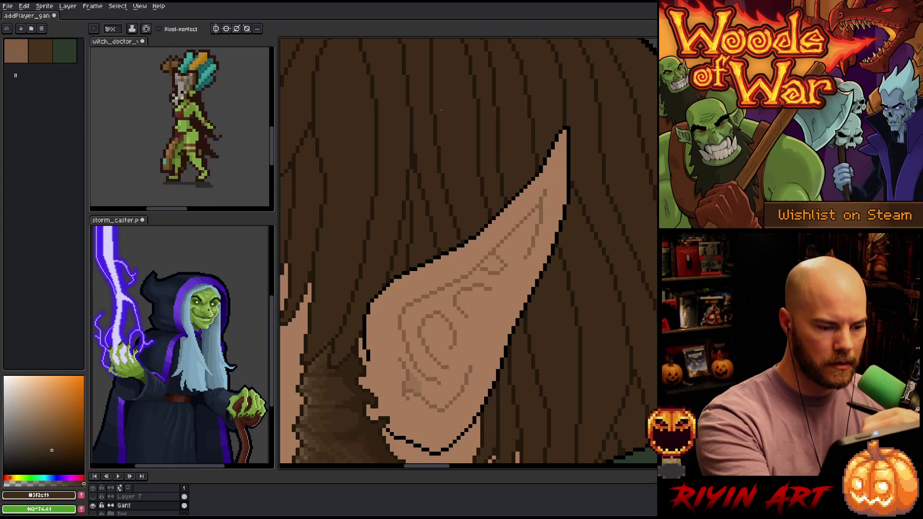
scroll(437, 102, "down", 5)
scroll(540, 251, "up", 5)
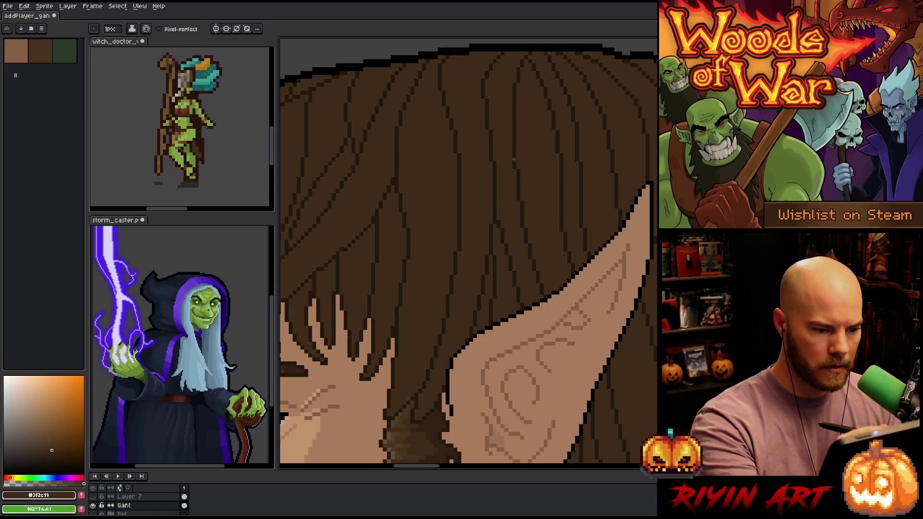
Step: Compare the darker and lighter hair browns, then save the portrait with Ctrl+S
scroll(481, 302, "down", 5)
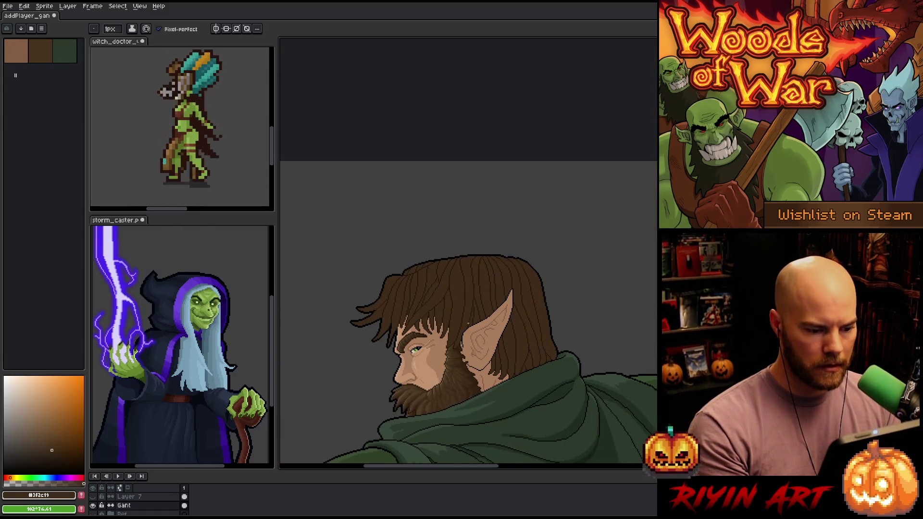
scroll(469, 320, "up", 5)
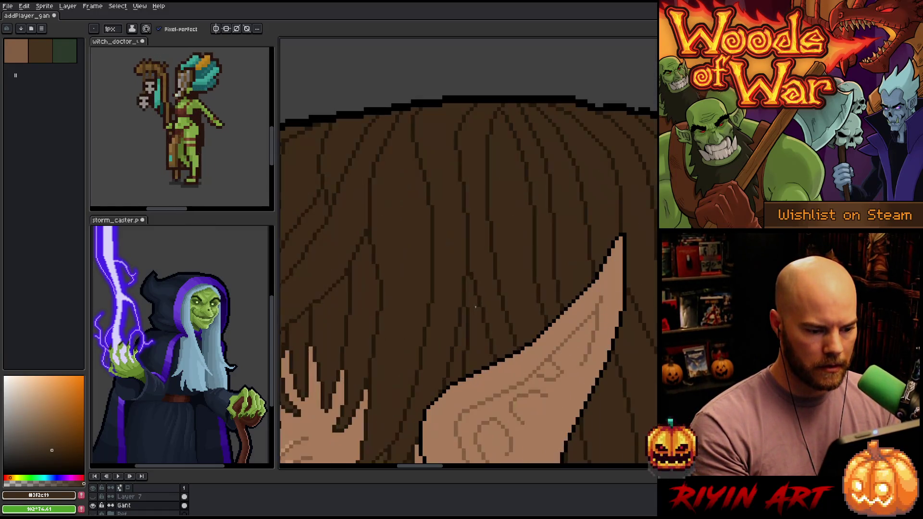
left_click(472, 261, "alt")
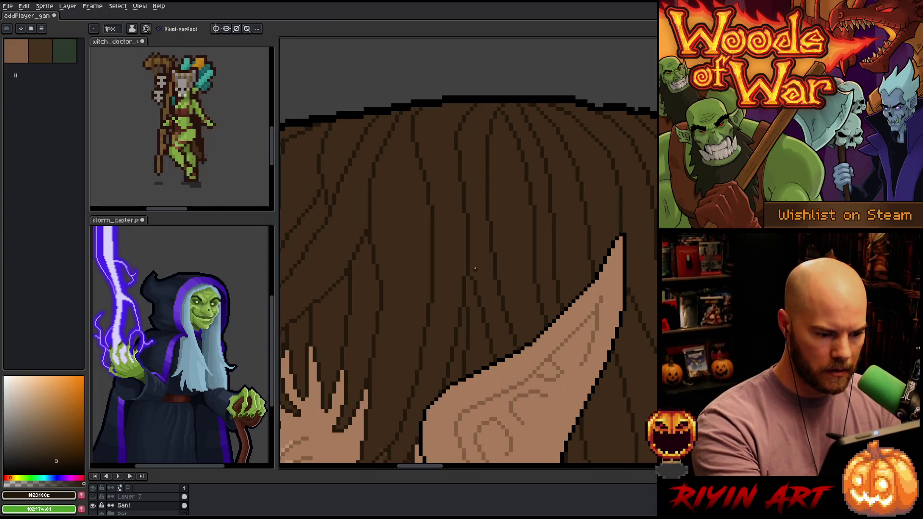
left_click(475, 281, "alt")
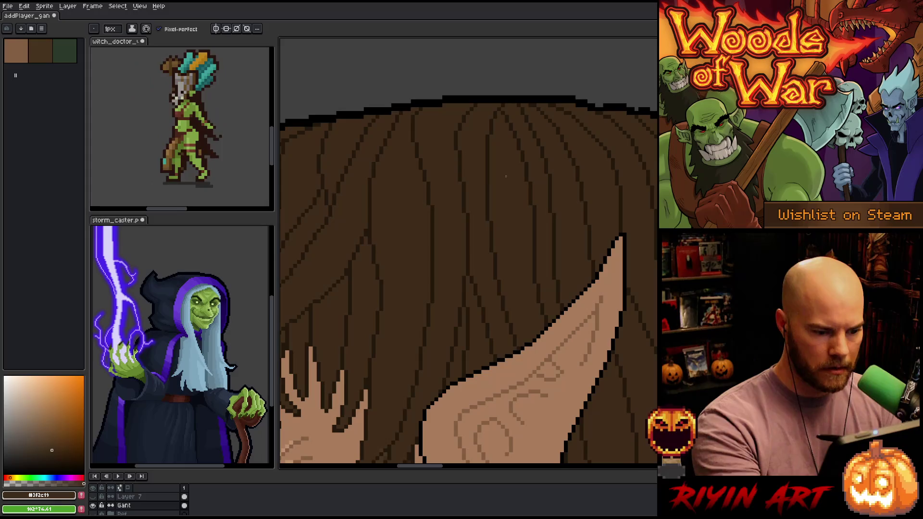
scroll(506, 176, "down", 3)
key("ctrl+s")
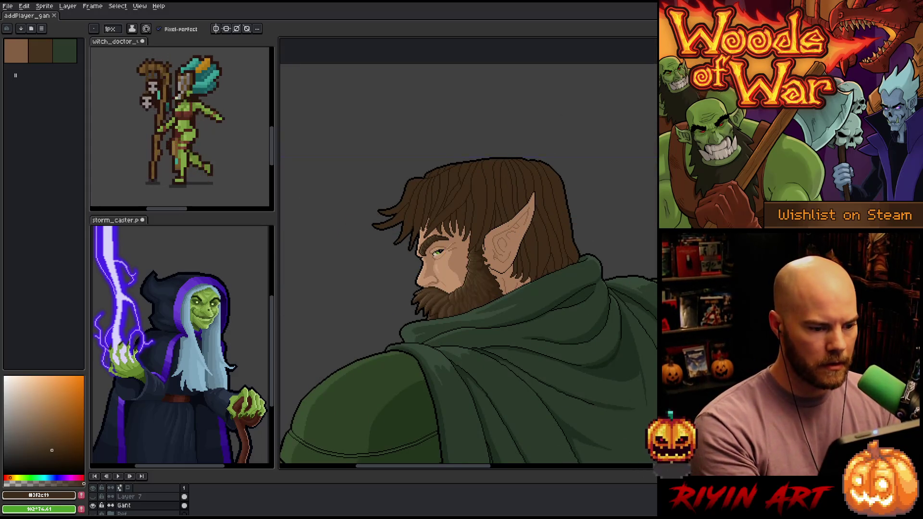
scroll(489, 184, "up", 3)
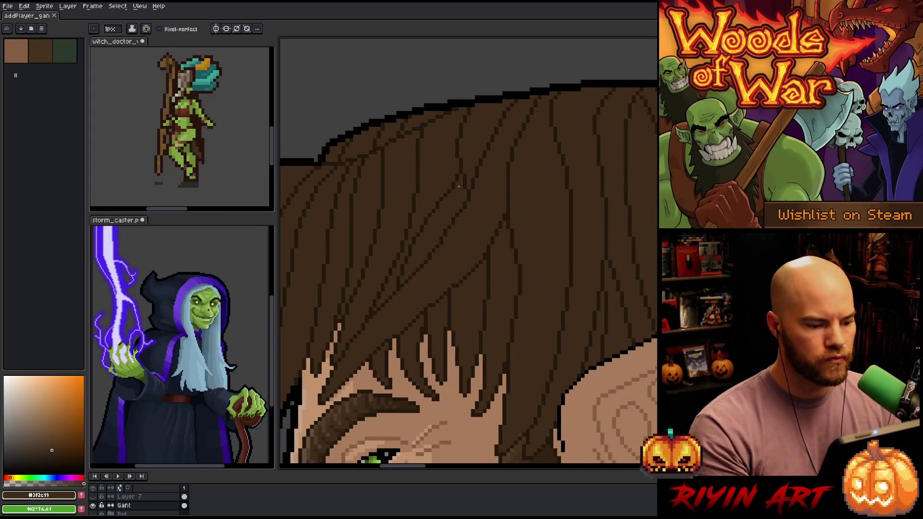
scroll(458, 187, "down", 3)
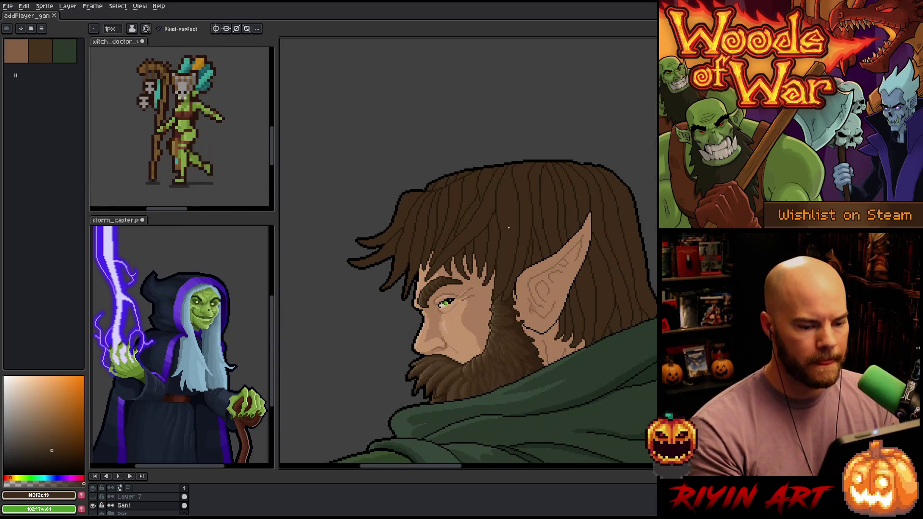
scroll(481, 288, "up", 3)
scroll(481, 288, "down", 3)
scroll(452, 305, "up", 3)
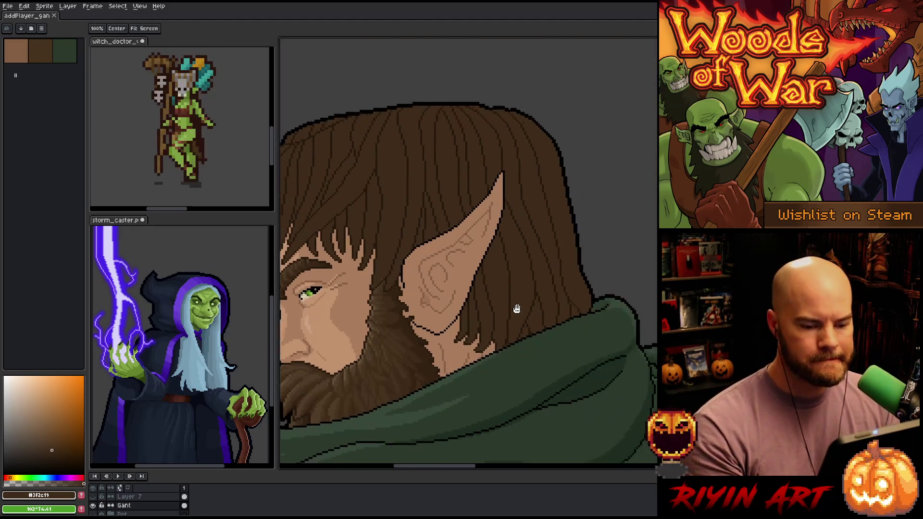
scroll(502, 299, "up", 2)
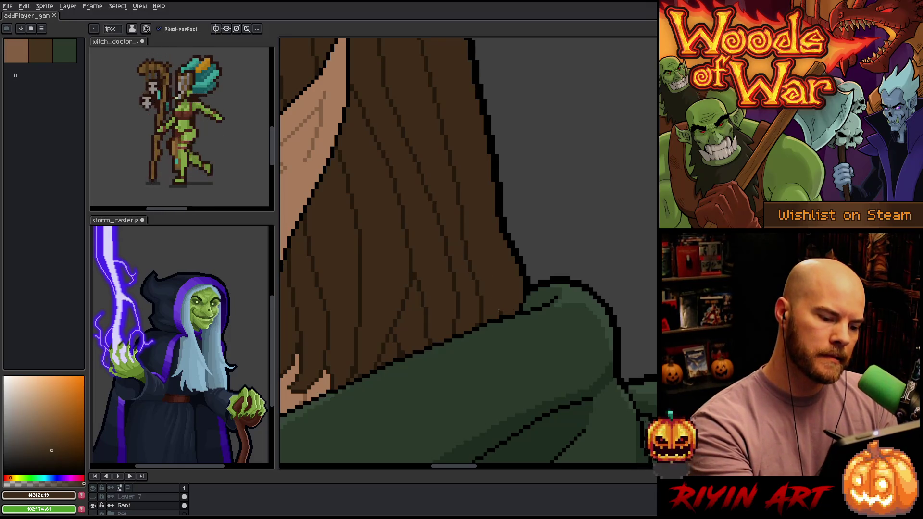
left_click(474, 274, "alt")
left_click(477, 284, "alt")
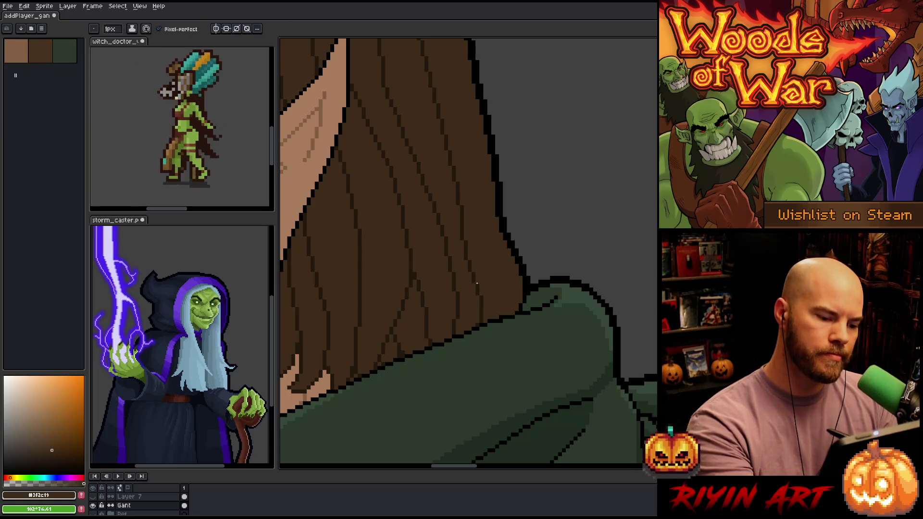
left_click(468, 243, "alt")
left_click(464, 246, "alt")
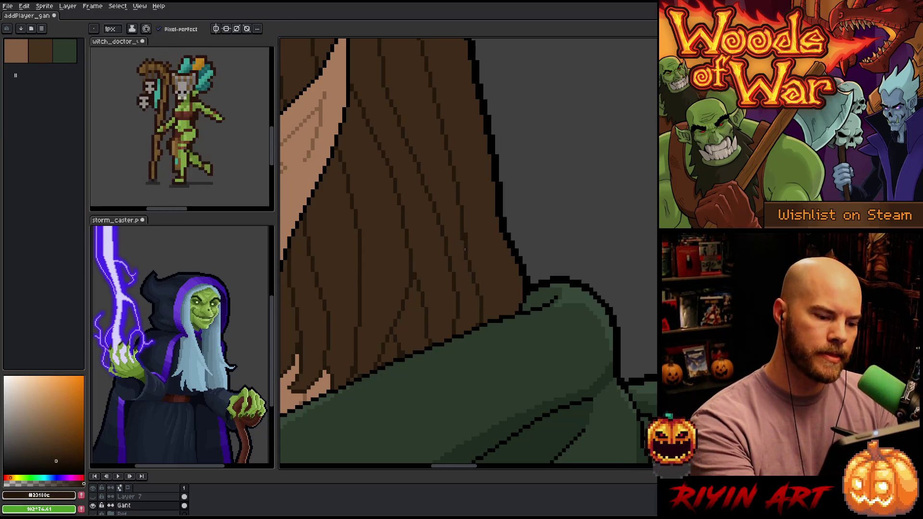
left_click(469, 257, "alt")
left_click(464, 263, "alt")
left_click(477, 300, "alt")
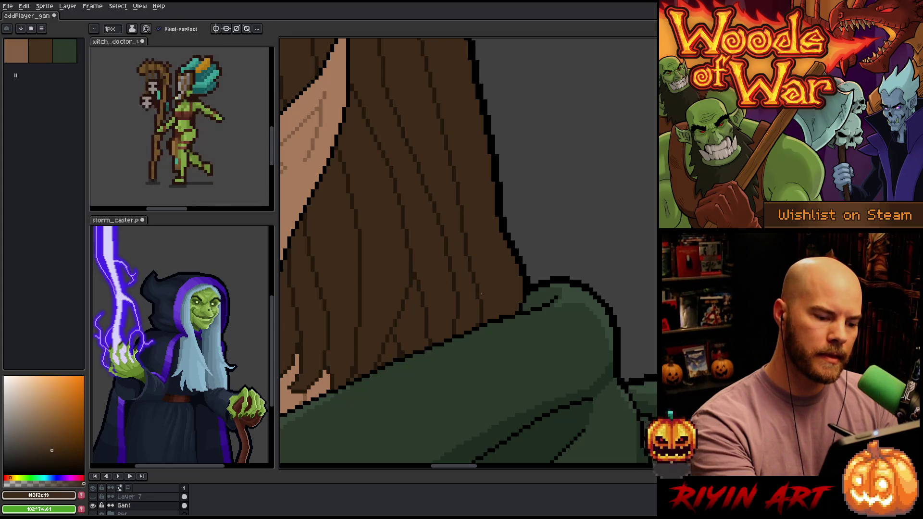
scroll(509, 282, "down", 2)
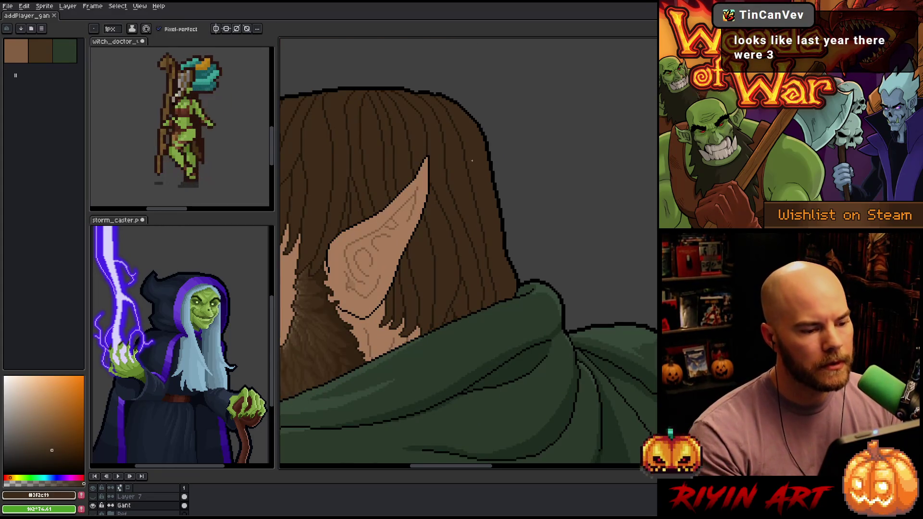
scroll(472, 163, "up", 2)
scroll(428, 130, "down", 1)
scroll(417, 103, "down", 2)
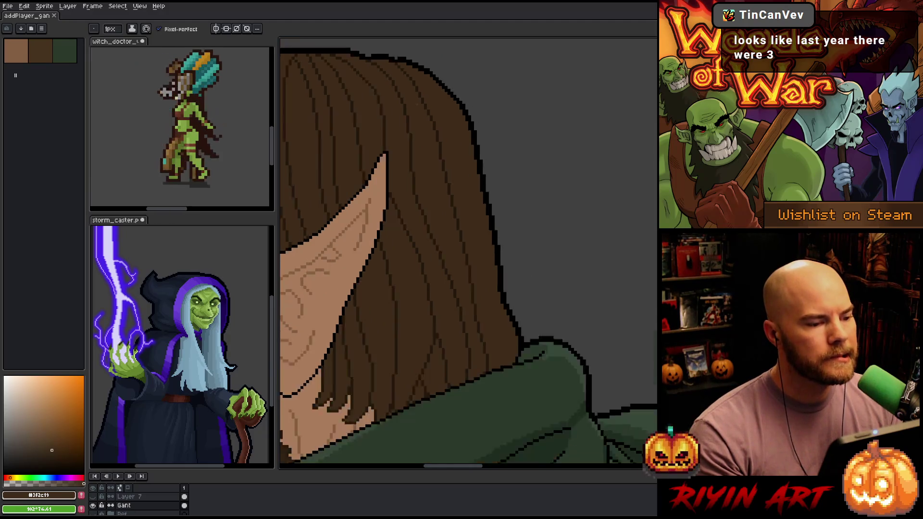
scroll(412, 114, "up", 3)
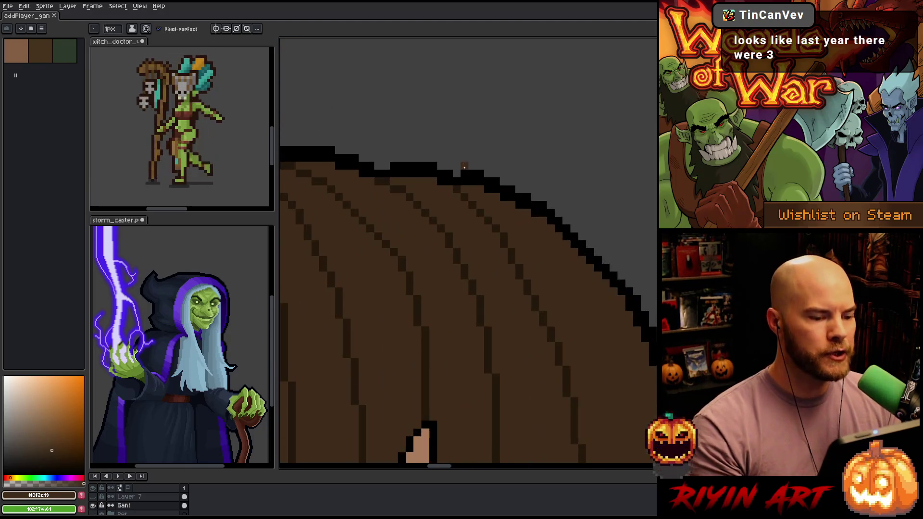
Step: Recolour two stray black outline pixels at the hair top to the hair brown
key("alt")
left_click(466, 175, "alt")
left_click(445, 178)
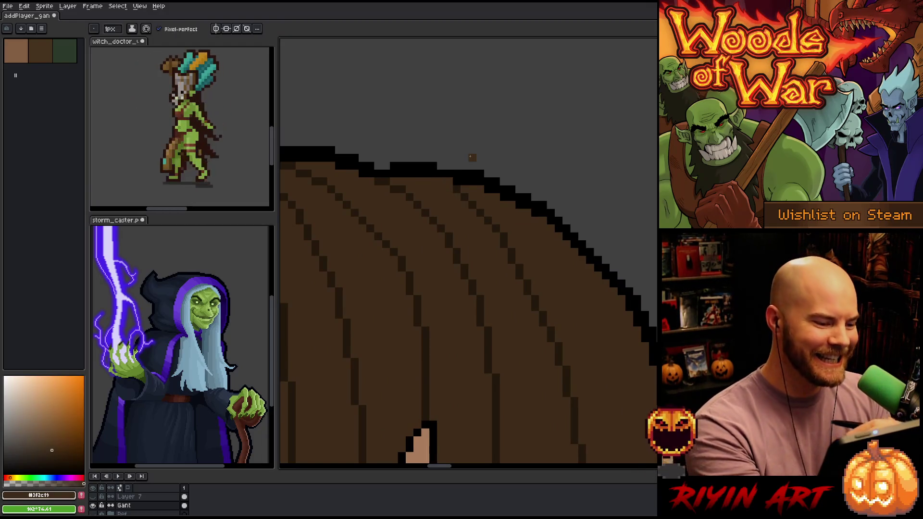
Step: Pick black and redraw the outline along the top edge of the hair
scroll(358, 181, "down", 2)
scroll(383, 183, "up", 2)
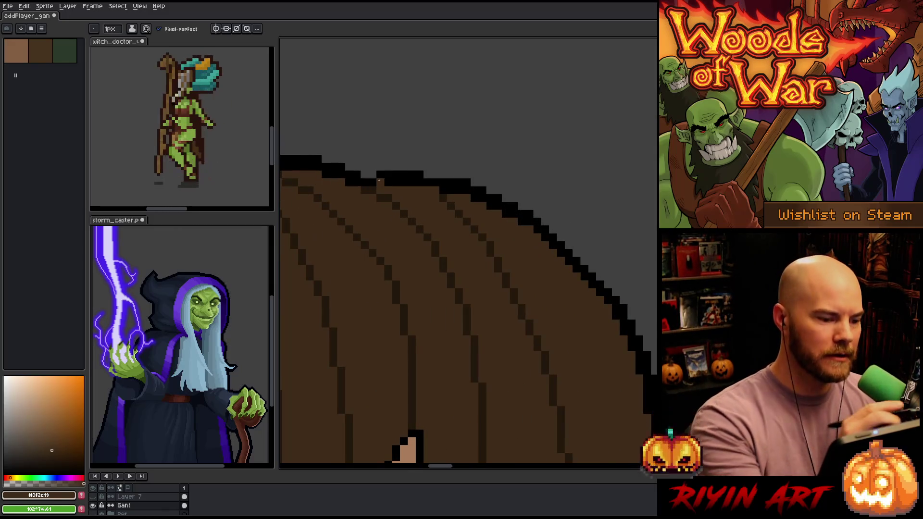
left_click(379, 180, "alt")
scroll(375, 204, "down", 3)
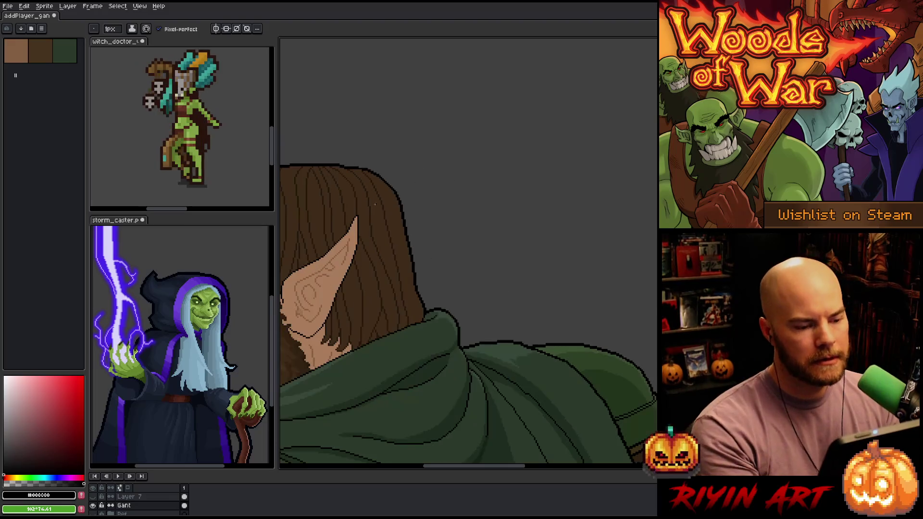
scroll(375, 204, "left", 5)
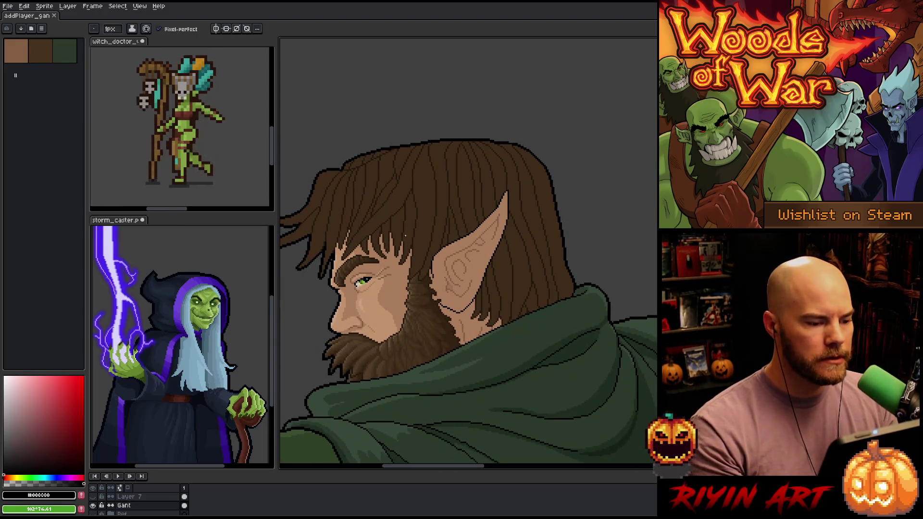
scroll(347, 182, "up", 3)
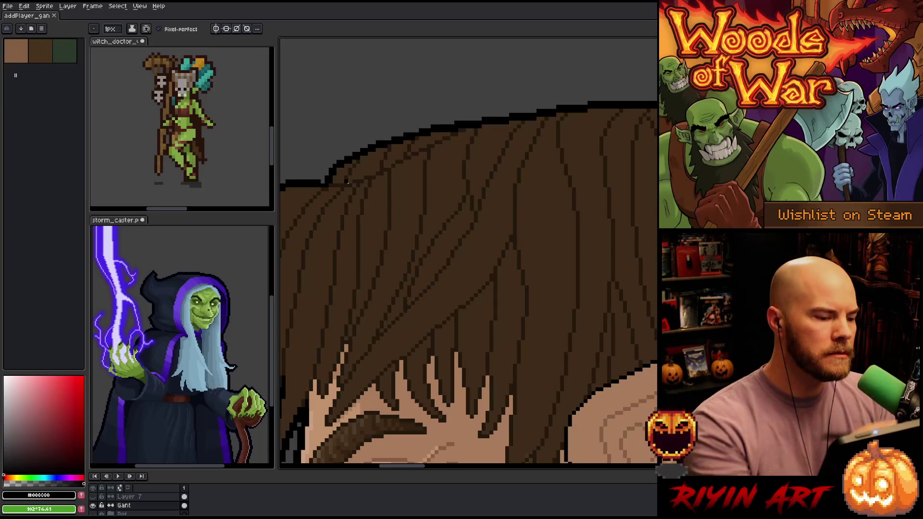
left_click_drag(331, 169, 324, 179)
scroll(366, 159, "down", 4)
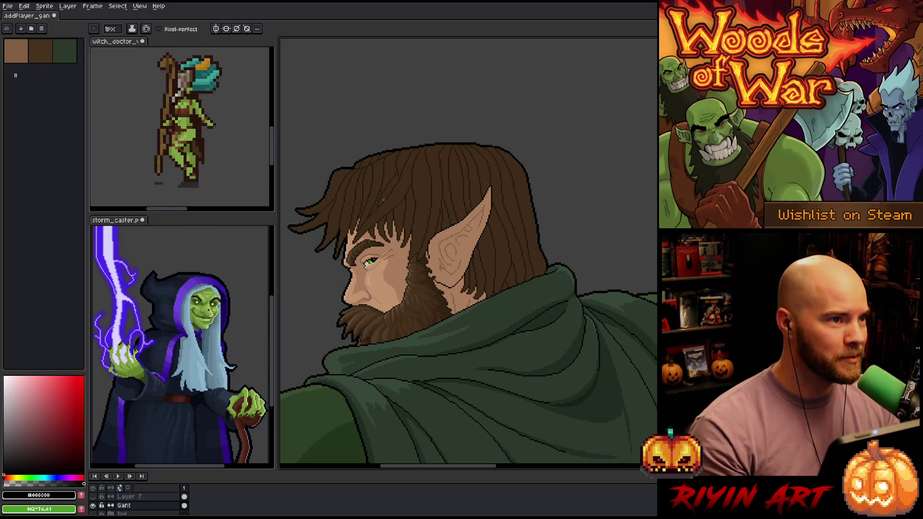
Step: Save the portrait and reframe the view so the head sits higher on screen
key("ctrl+s")
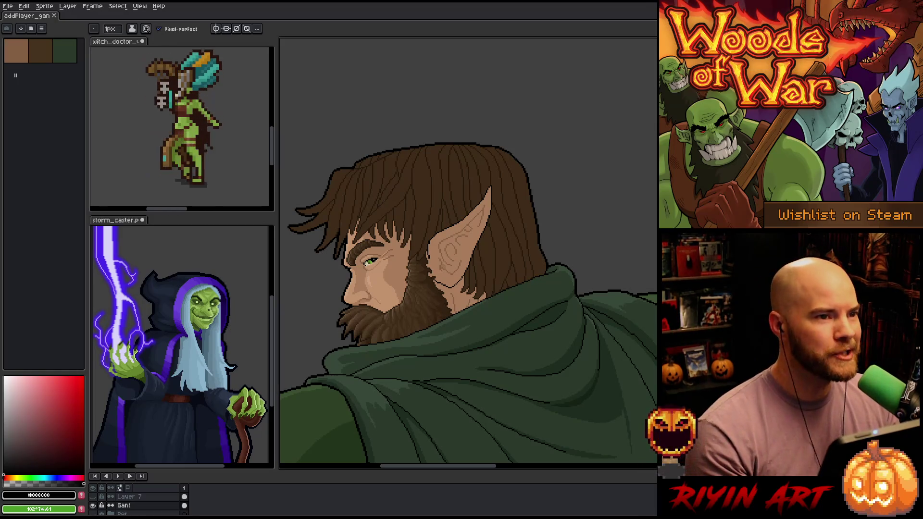
scroll(382, 199, "down", 2)
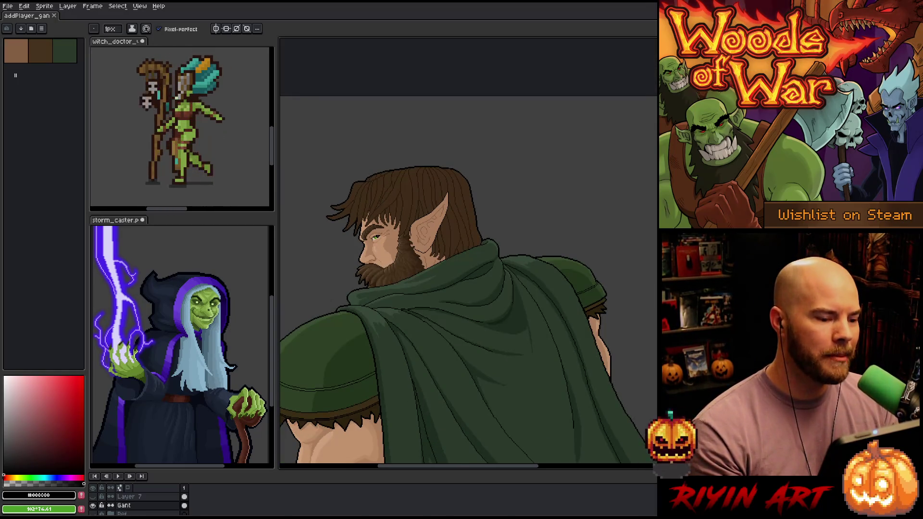
scroll(391, 202, "up", 1)
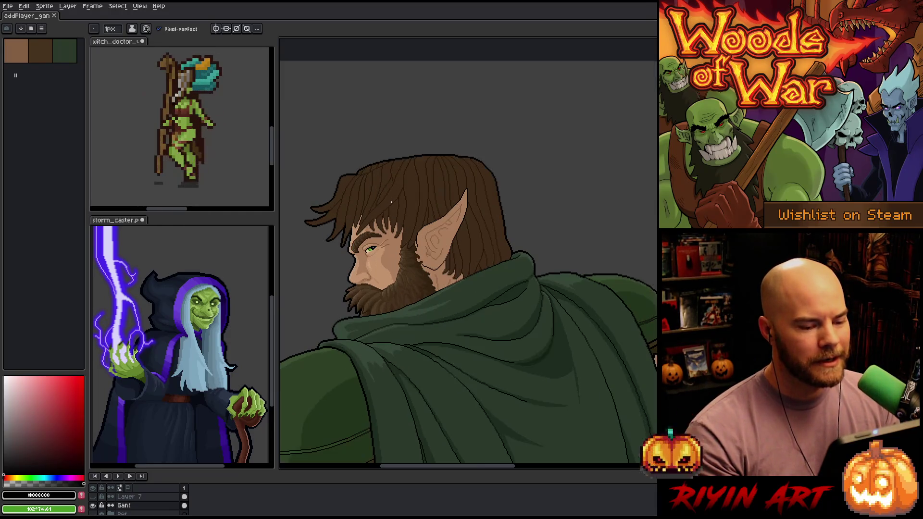
scroll(391, 203, "up", 1)
scroll(391, 202, "down", 1)
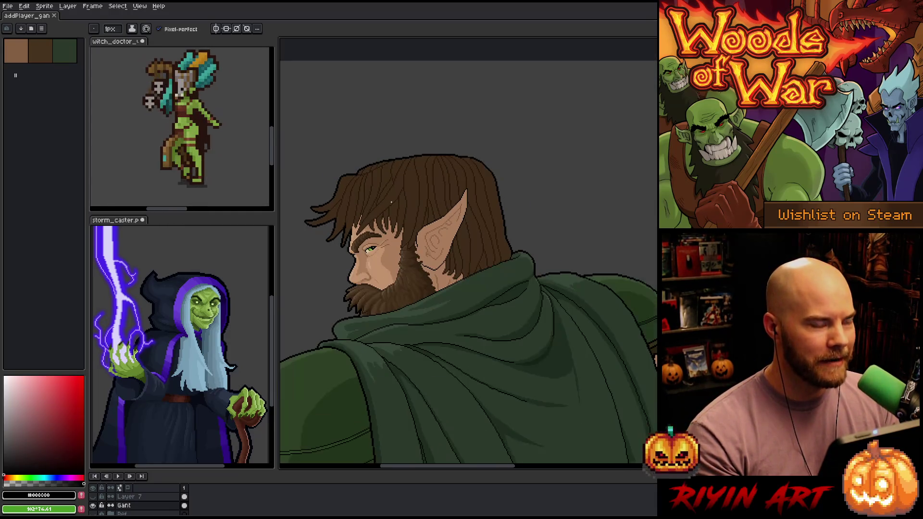
left_click_drag(379, 252, 433, 182)
left_click_drag(459, 214, 453, 245)
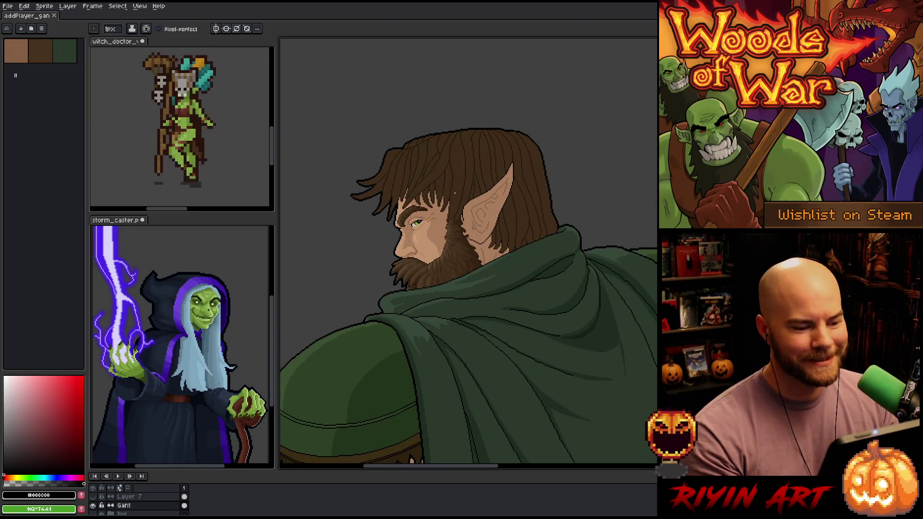
key("ctrl+s")
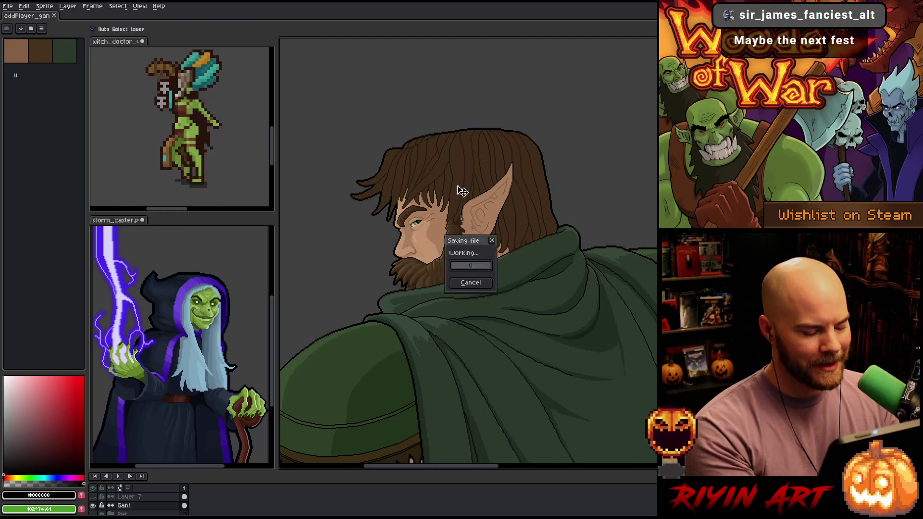
scroll(472, 180, "up", 1)
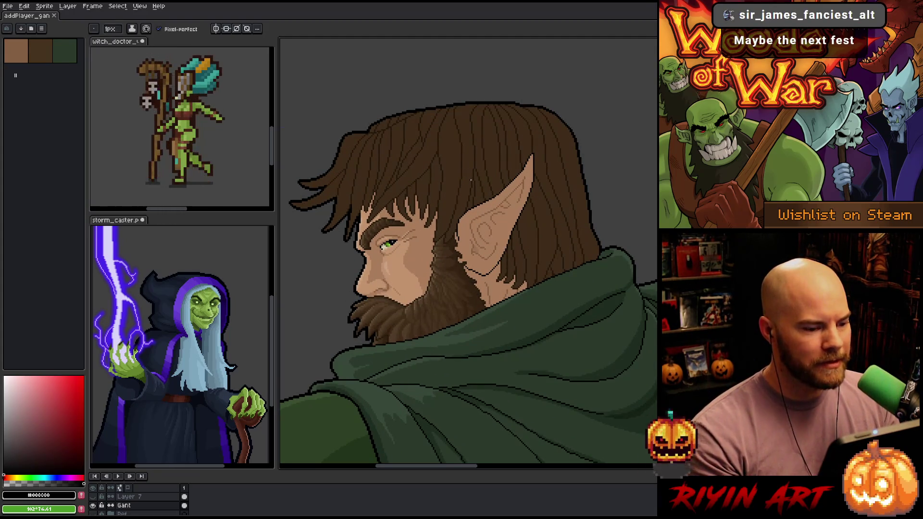
Step: Select all hair-brown #3F2C19 pixels with Color Range
key("shift+c")
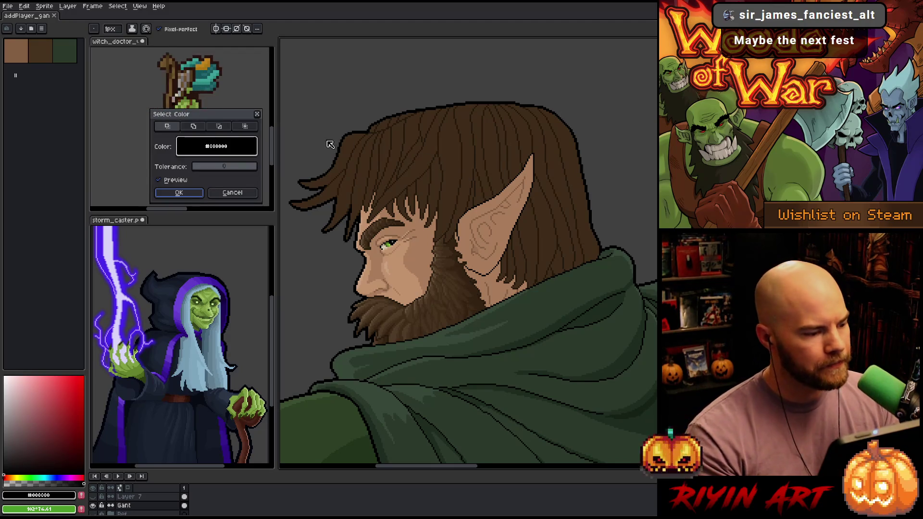
left_click(385, 147)
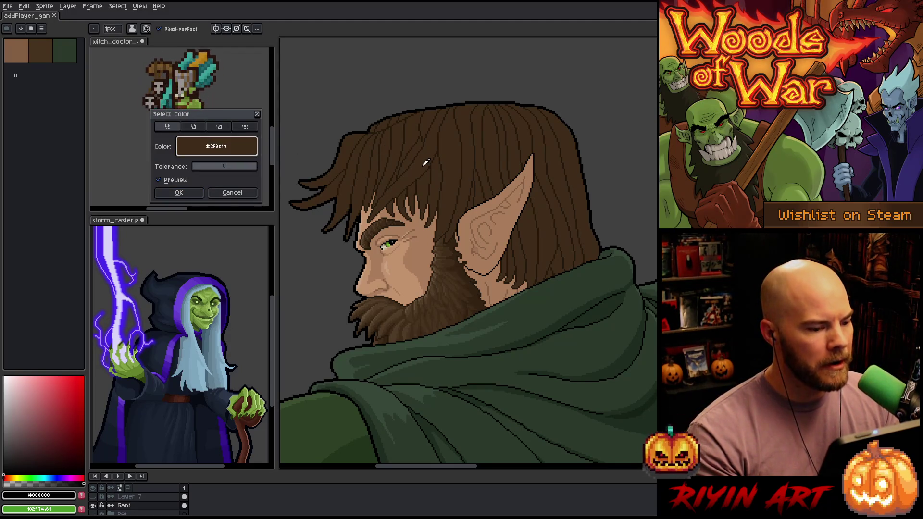
left_click_drag(225, 118, 286, 156)
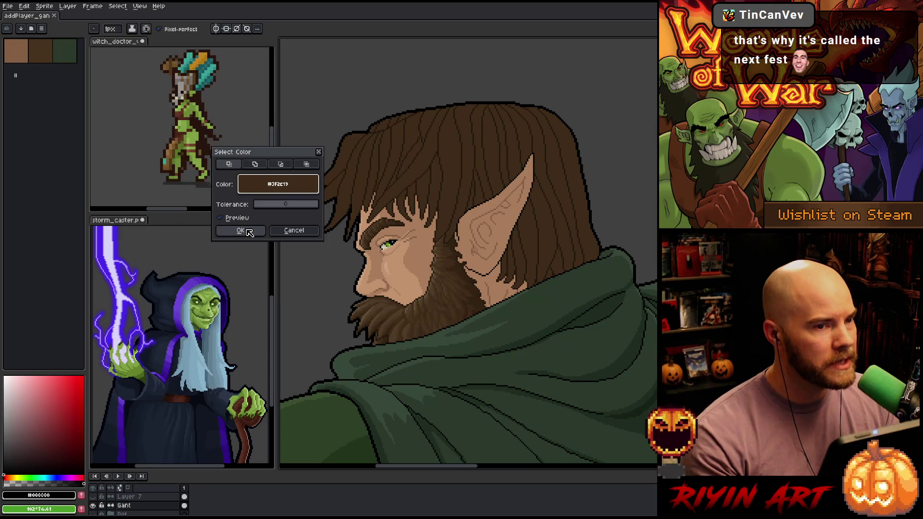
left_click(248, 231)
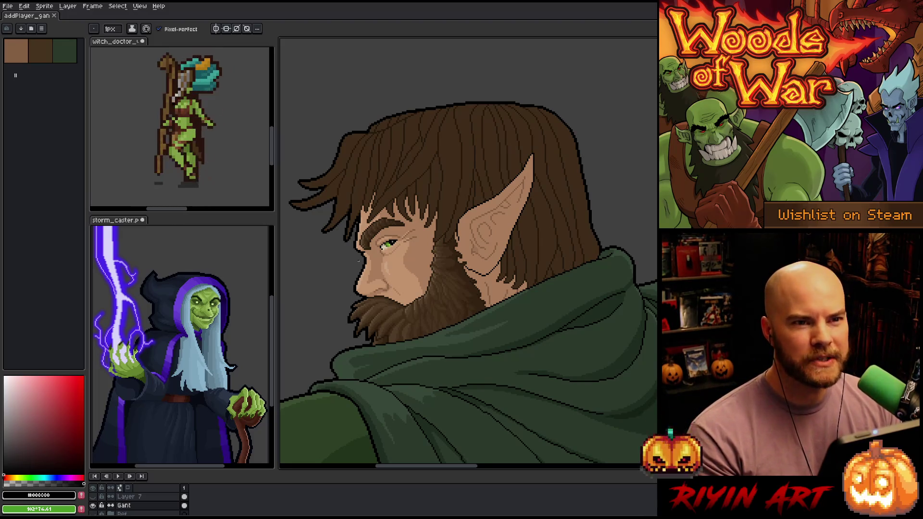
Step: Run Color Range again on the hair to select every #3F2C19 pixel
scroll(387, 234, "up", 2)
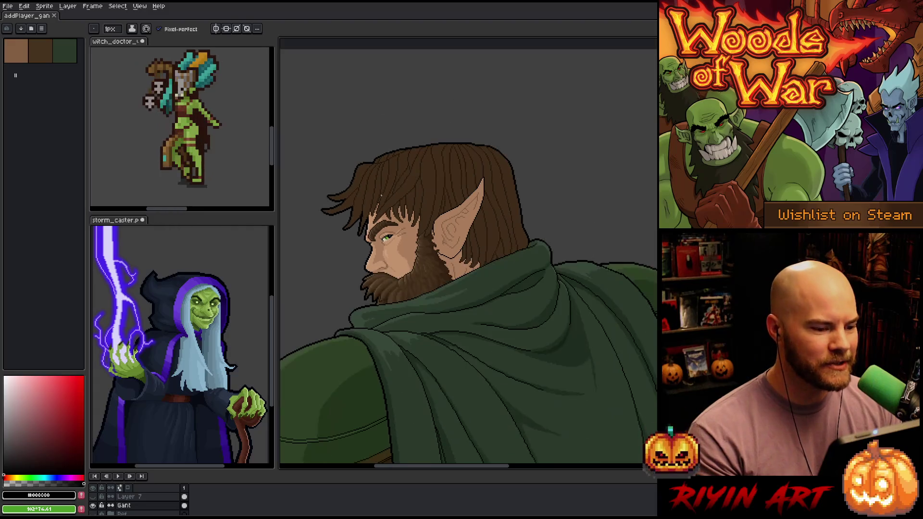
key("shift+c")
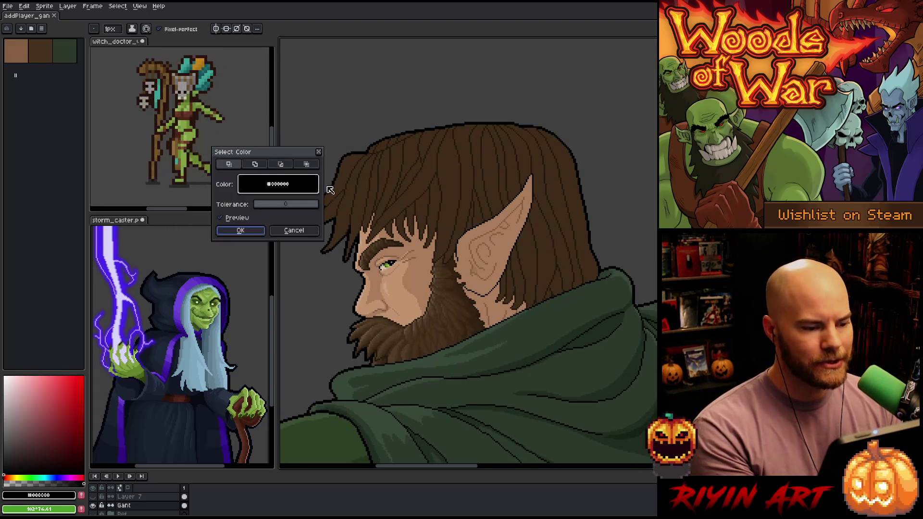
left_click(348, 169)
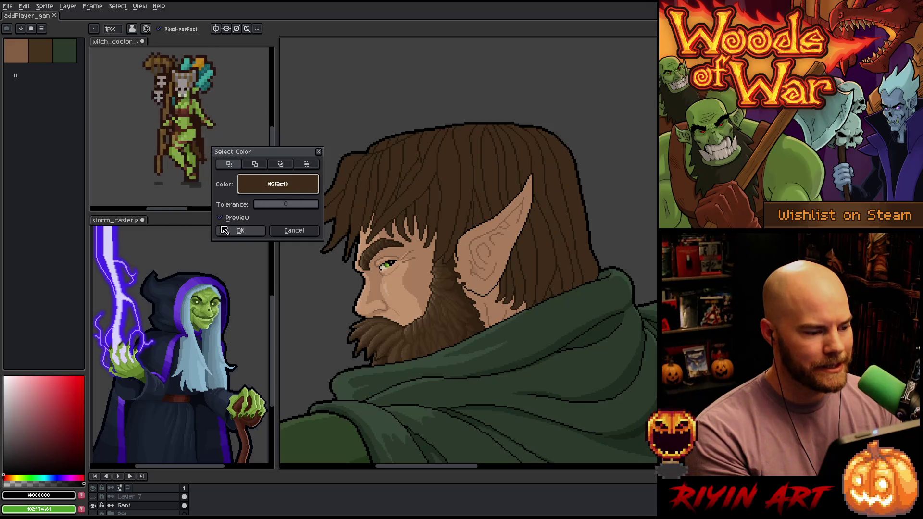
left_click(241, 230)
scroll(135, 503, "down", 1)
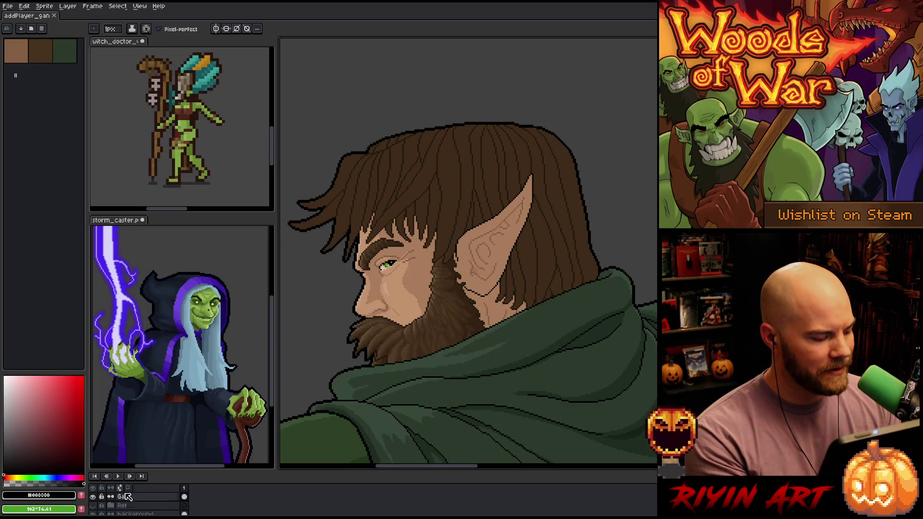
Step: Briefly show then hide the grey Ref layer, and take beard brown #46331F as the colour
left_click(93, 505)
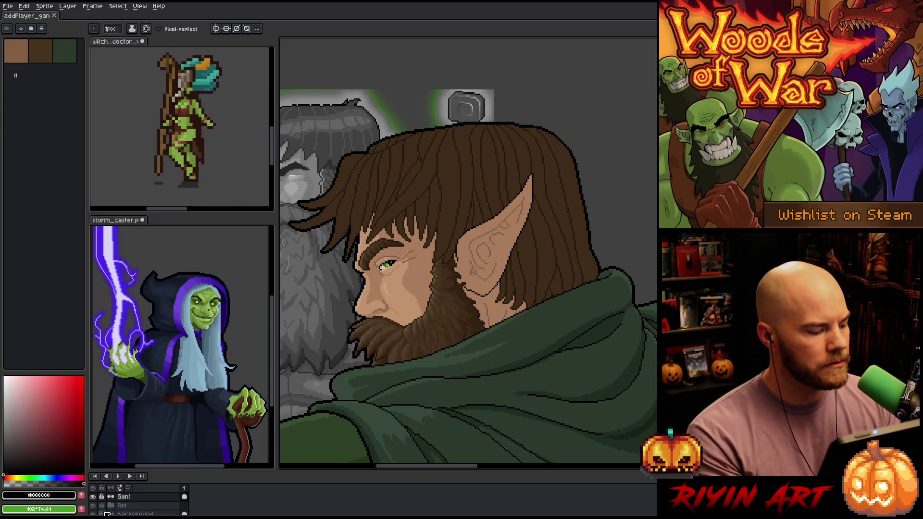
left_click(93, 506)
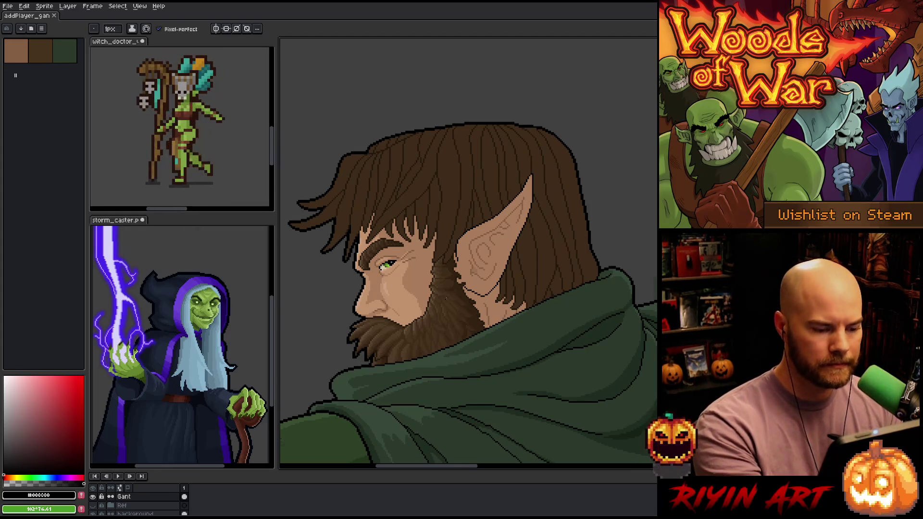
scroll(446, 298, "up", 2)
left_click(429, 298, "alt")
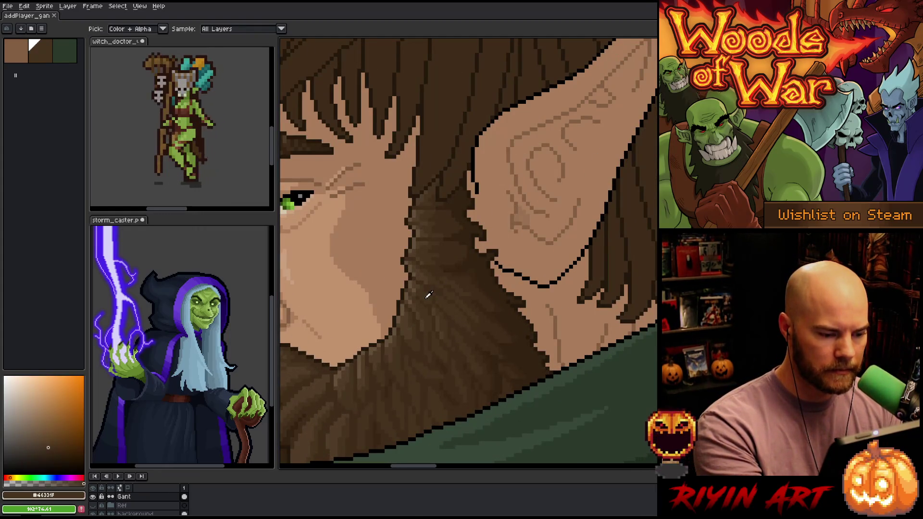
scroll(429, 299, "down", 2)
left_click_drag(505, 291, 522, 340)
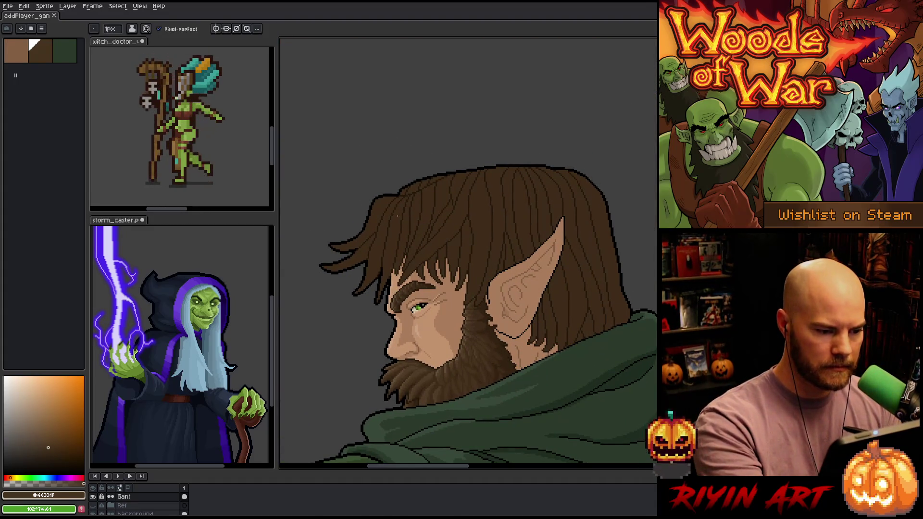
left_click(111, 29)
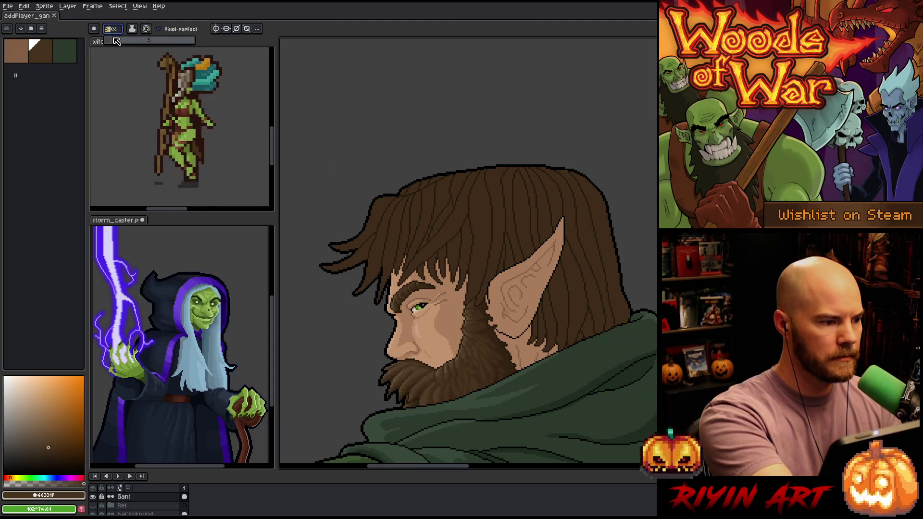
Step: Save, then pencil hair strands alternating between browns #3F2C19 and #46331F
key("ctrl+s")
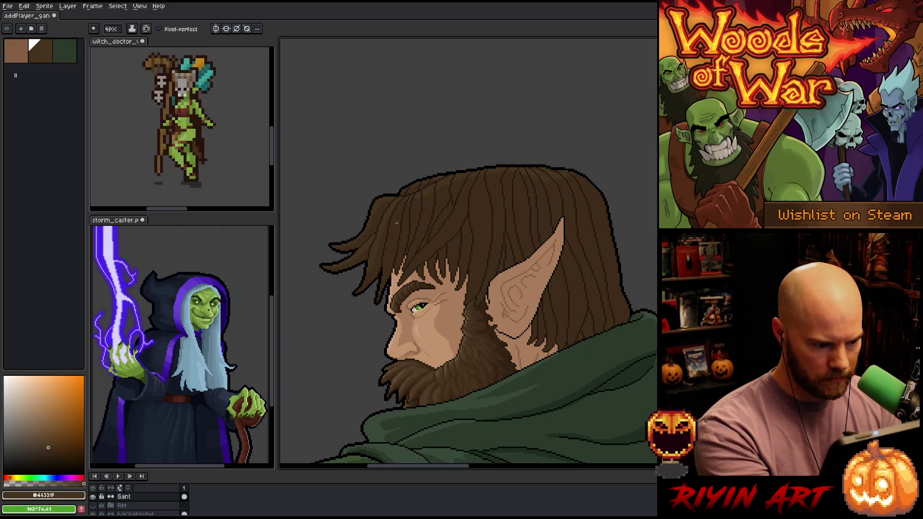
left_click(396, 231, "alt")
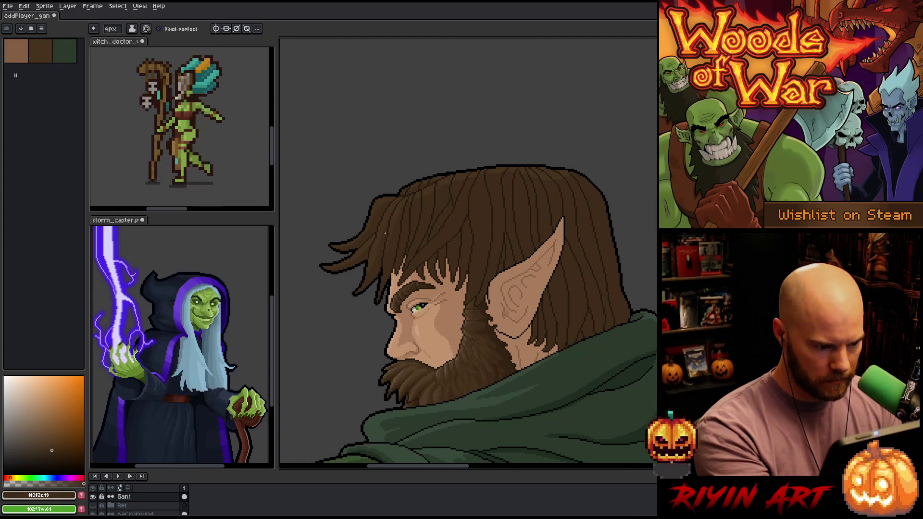
left_click(372, 251, "alt")
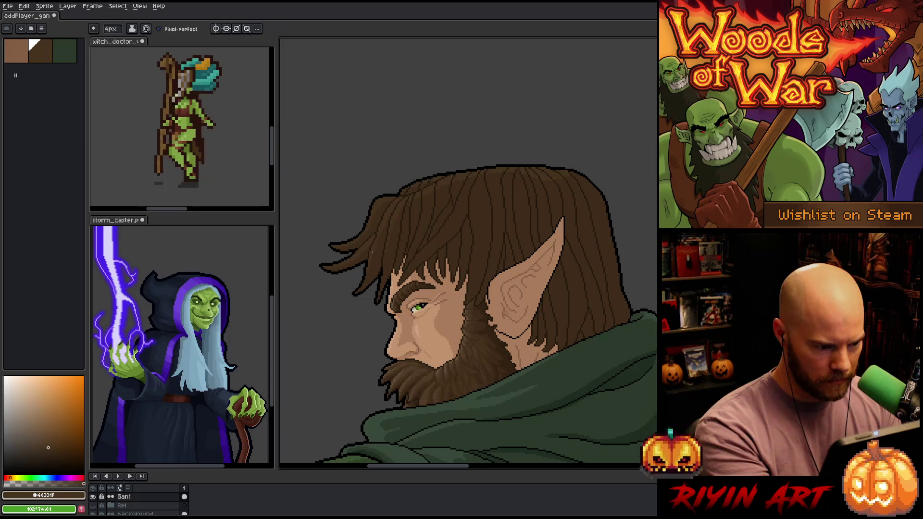
left_click(373, 253, "alt")
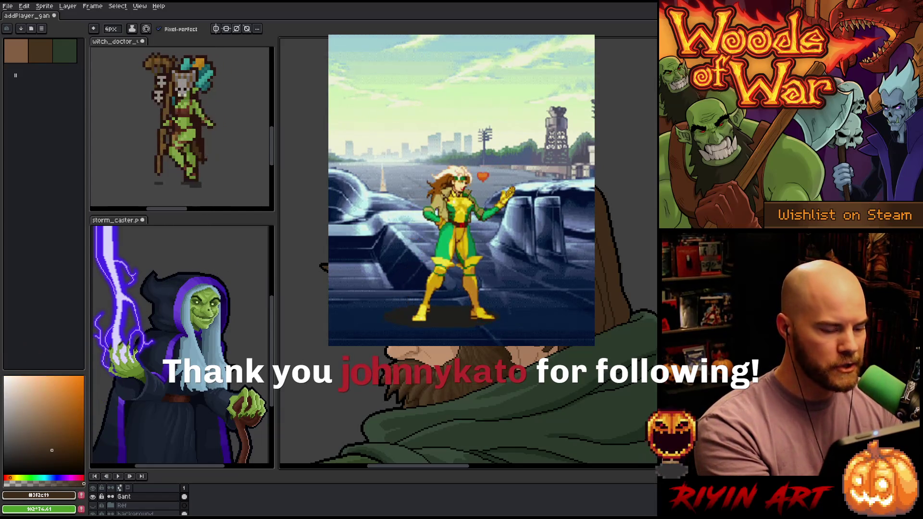
Step: Sample the lighter hair brown #46331F and return to the pencil
key("i")
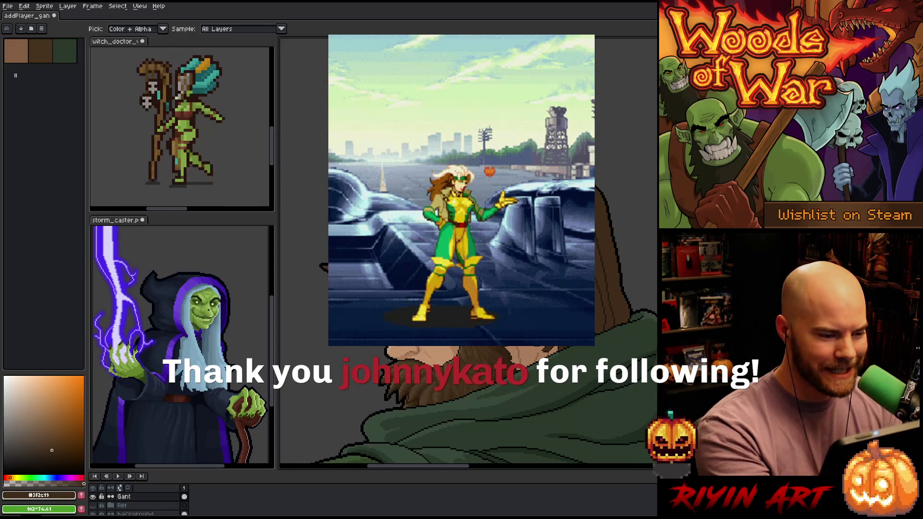
key("b")
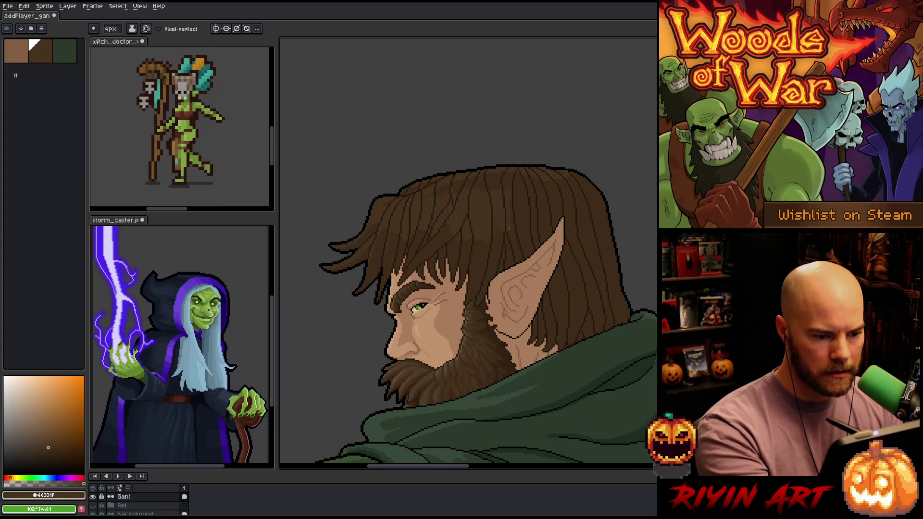
Step: Pencil fine hair strands, switching repeatedly between dark #3F2C19 and lighter #46331F
left_click(515, 239, "alt")
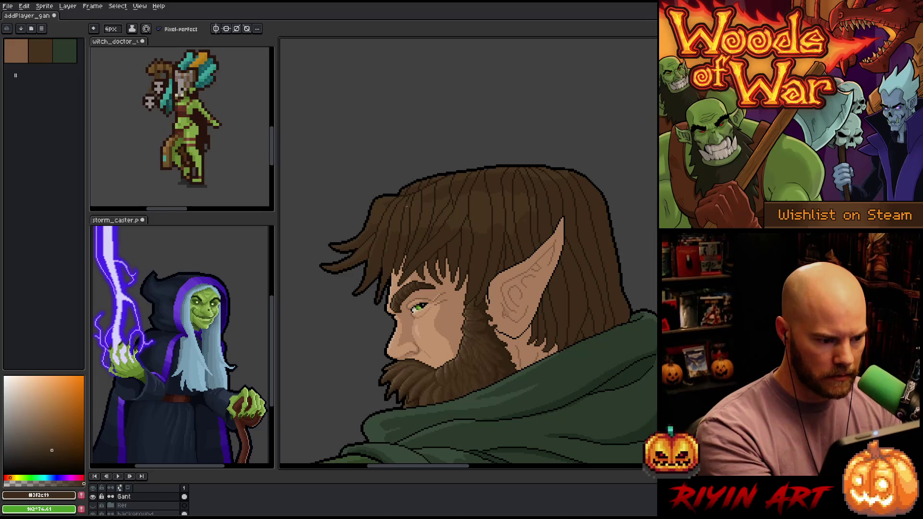
left_click(432, 204, "alt")
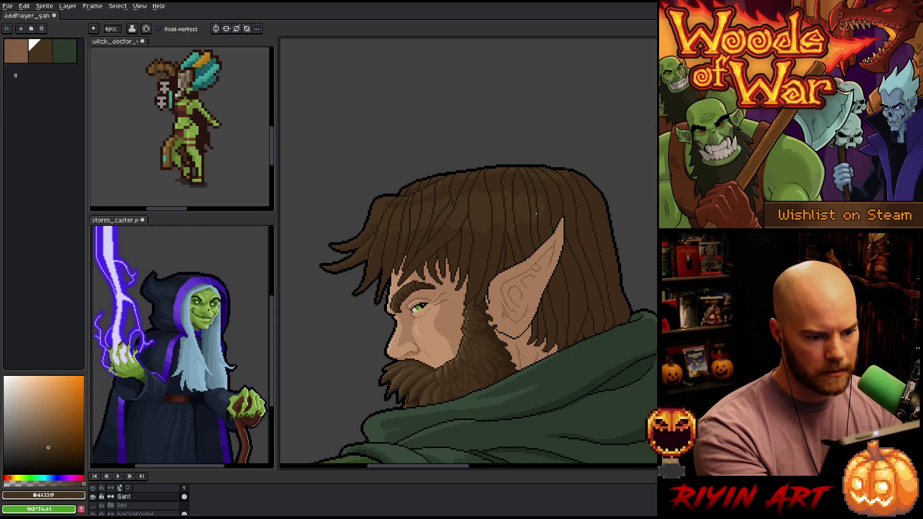
left_click(550, 189, "alt")
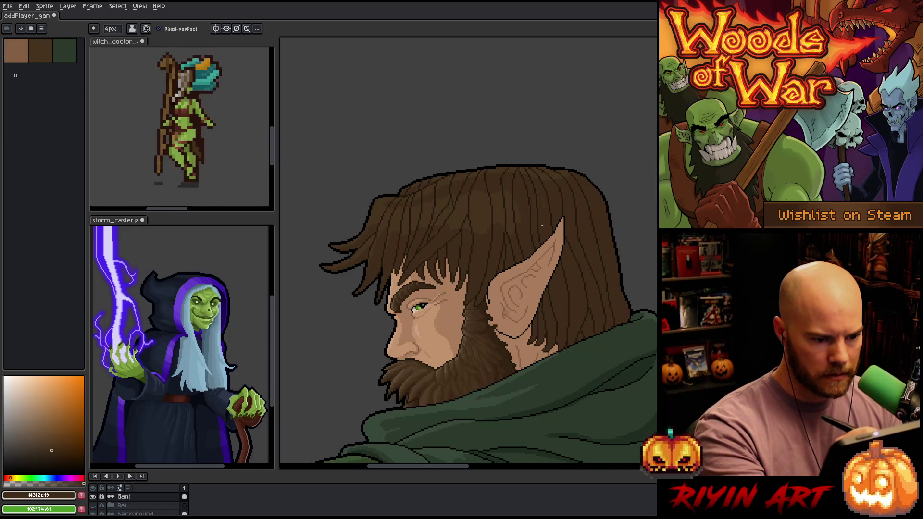
left_click(512, 195, "alt")
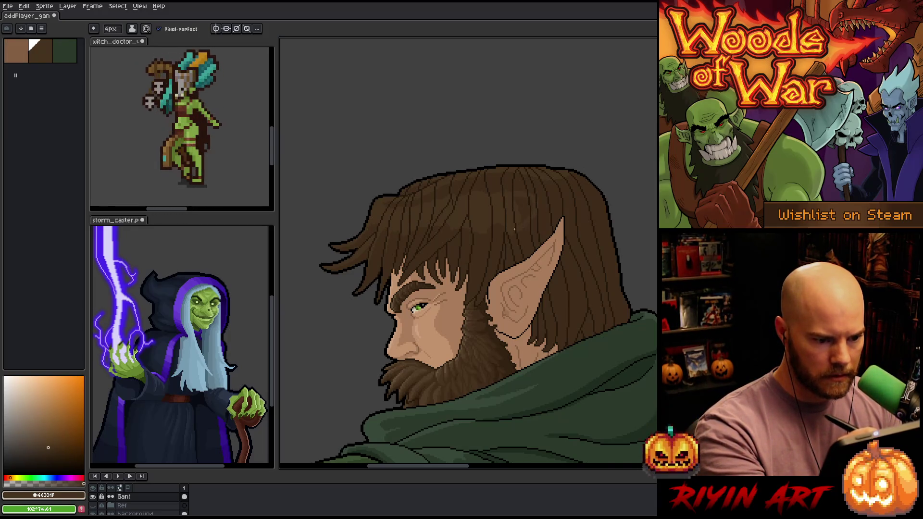
left_click(534, 191, "alt")
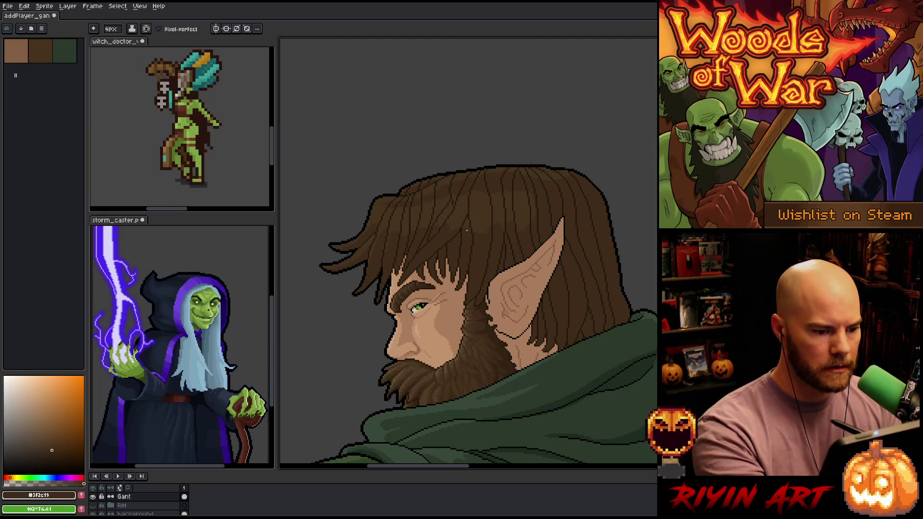
key("alt")
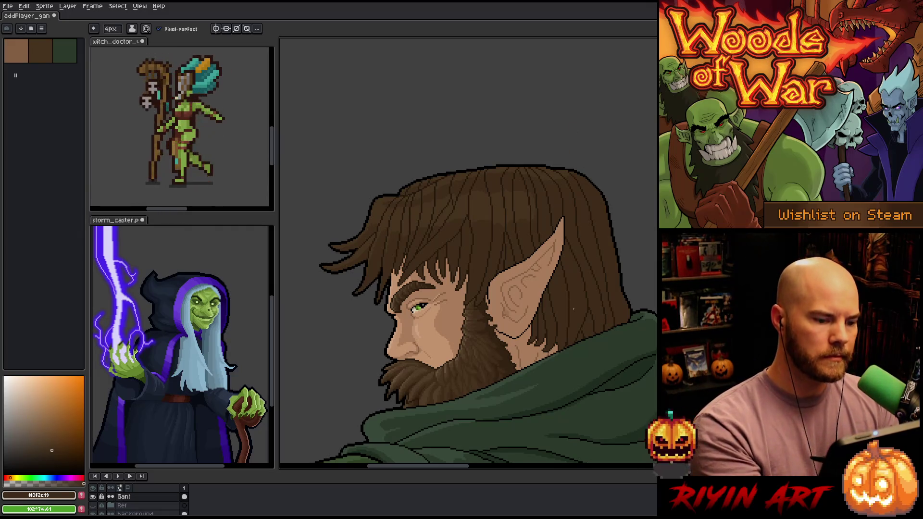
Step: Refine more hair strands in both browns, then take lighter brown #655039 from the beard
left_click(395, 231, "alt")
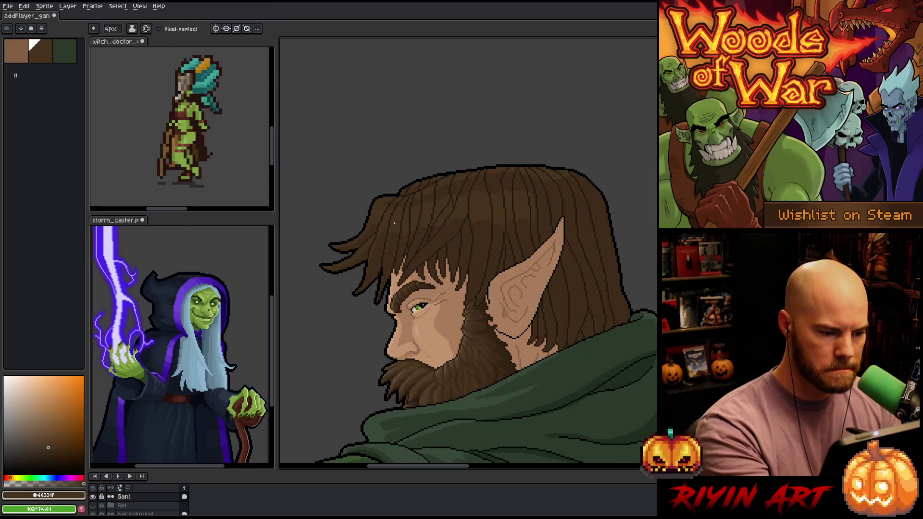
left_click(396, 238, "alt")
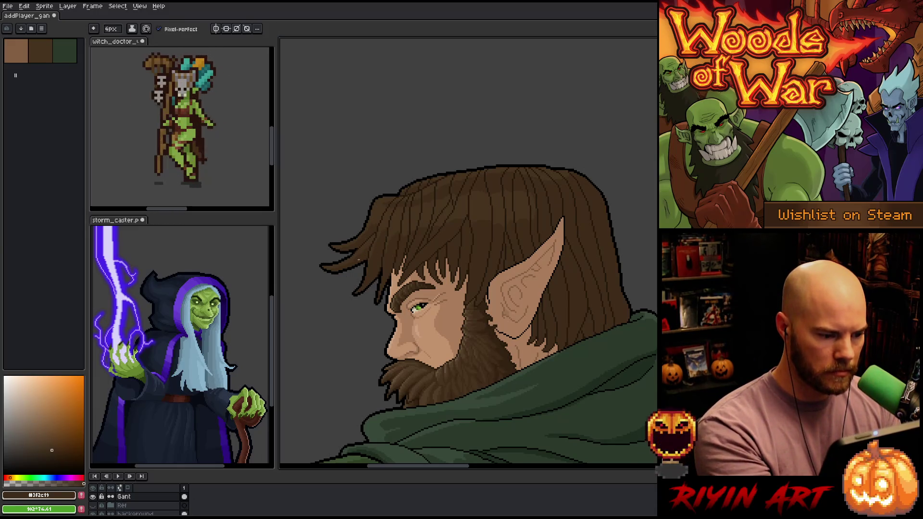
left_click(383, 231, "alt")
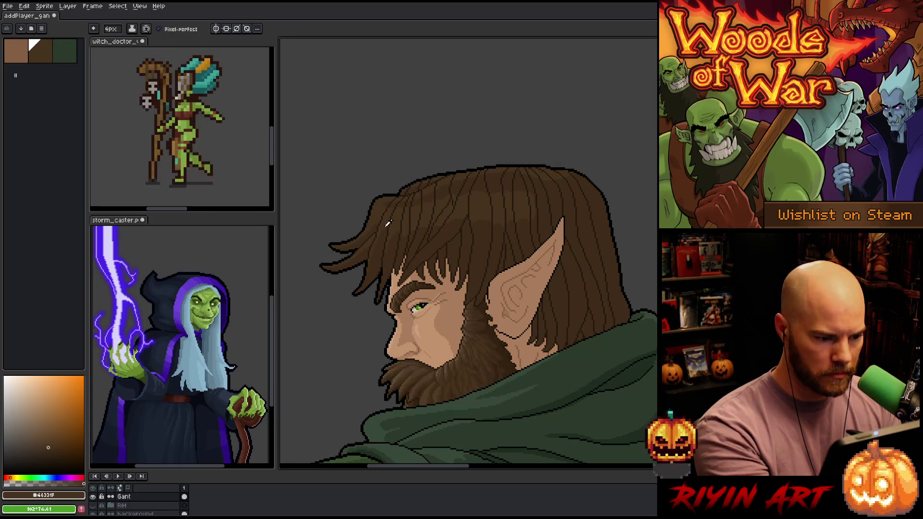
left_click(382, 244, "alt")
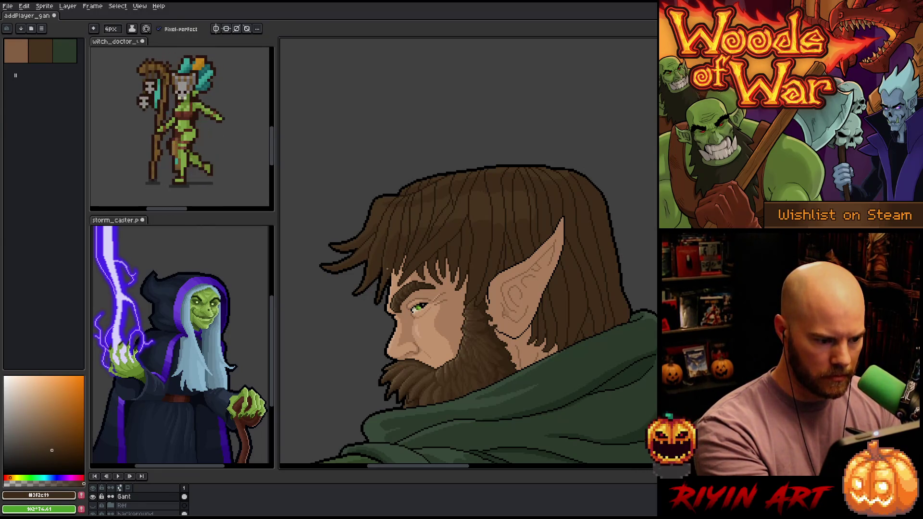
left_click(40, 50)
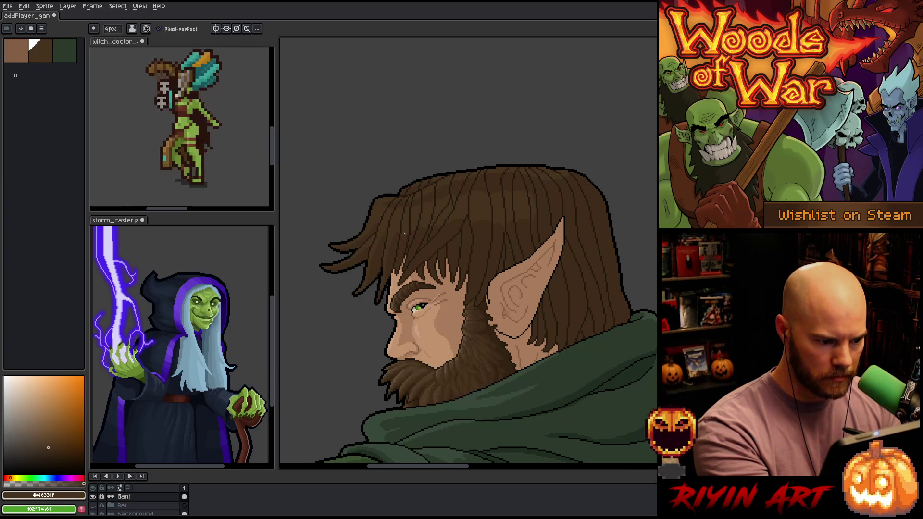
left_click(425, 234, "alt")
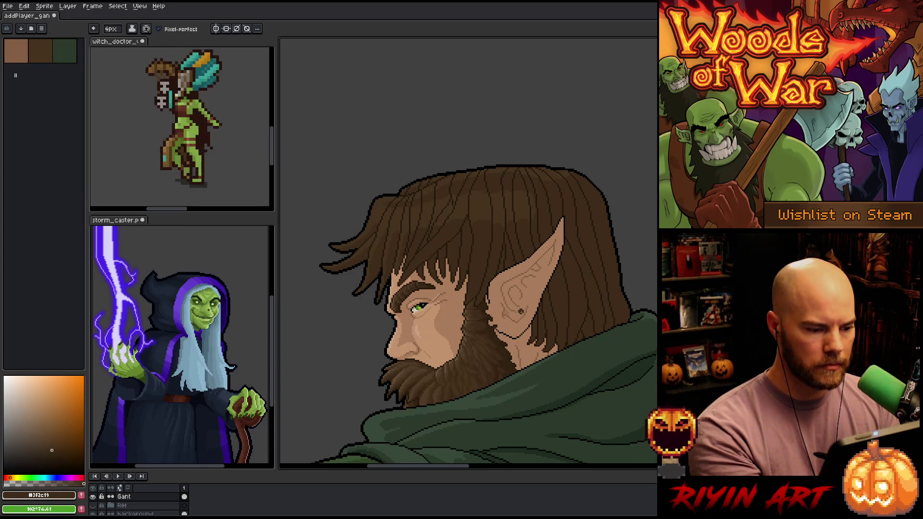
key("alt")
left_click(401, 374)
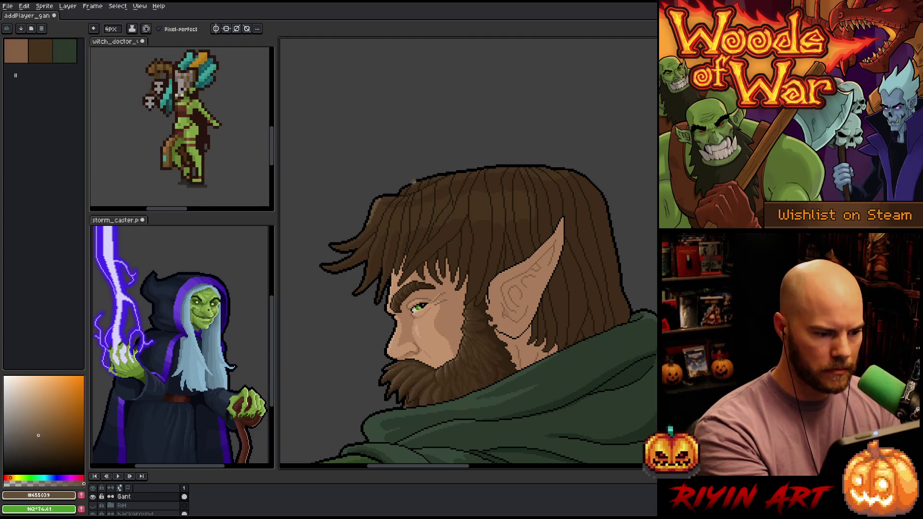
Step: Shade the hair with mid brown #503C27, then zoom out to check the figure
left_click(417, 373, "alt")
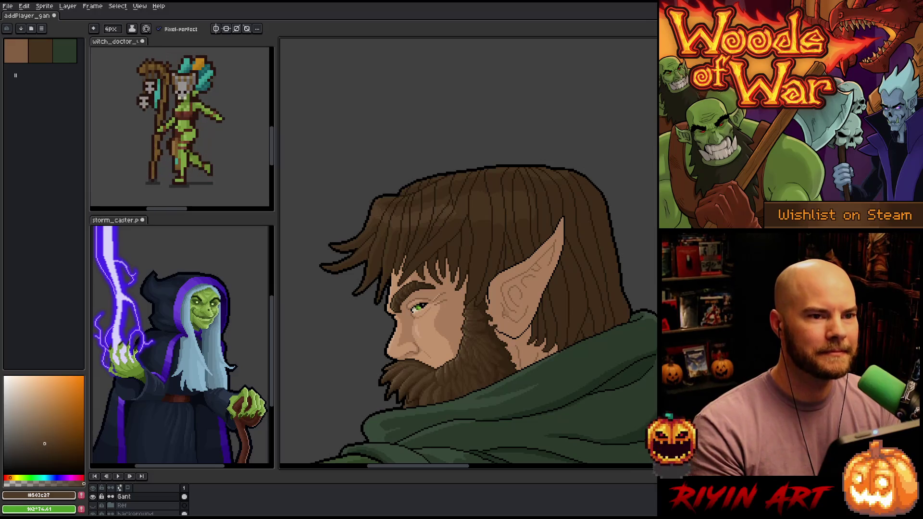
scroll(469, 253, "down", 2)
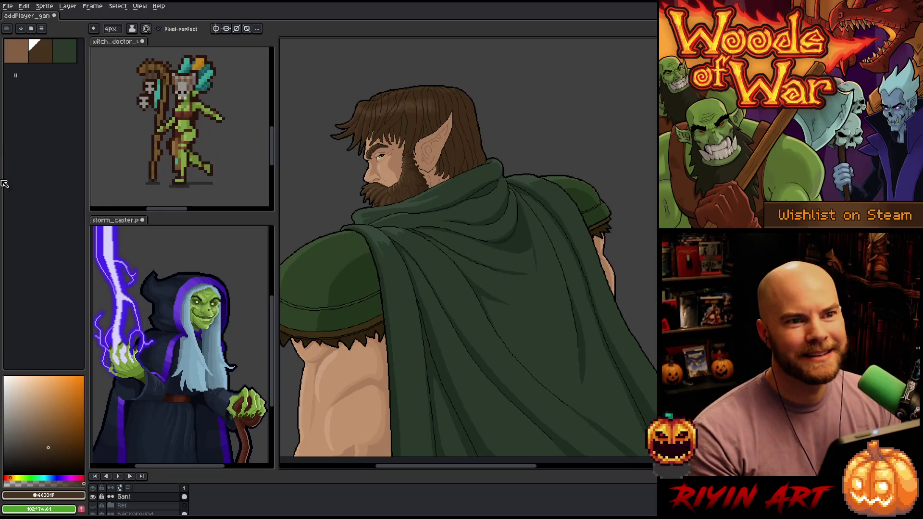
Step: Reposition the view of the figure and save the portrait
scroll(455, 264, "down", 1)
scroll(412, 216, "up", 1)
left_click_drag(412, 216, 434, 229)
key("ctrl+s")
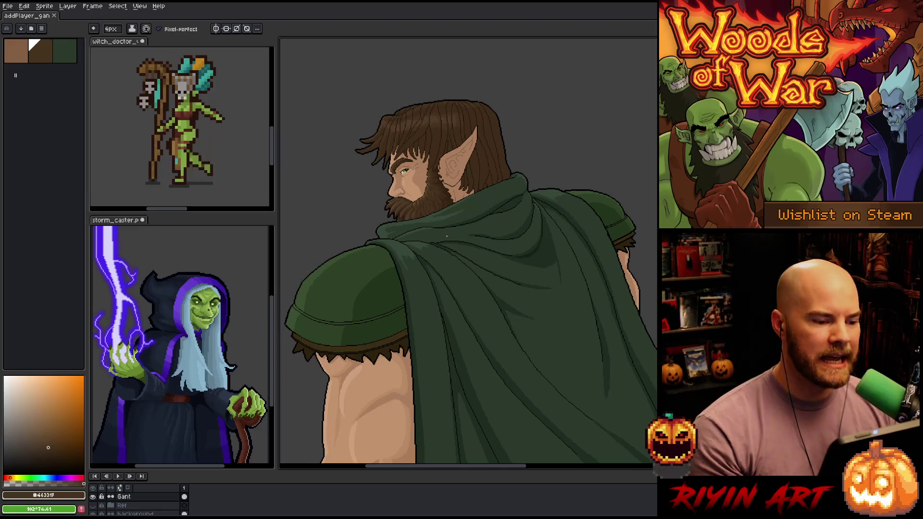
Step: Reframe the whole figure, then dock logo_pixel.png in a split pane beside it
left_click_drag(447, 236, 441, 234)
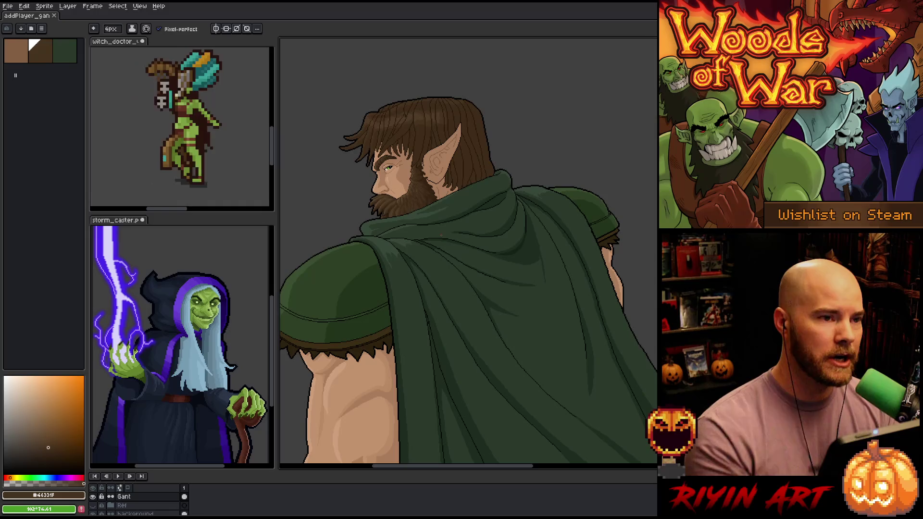
scroll(472, 250, "down", 1)
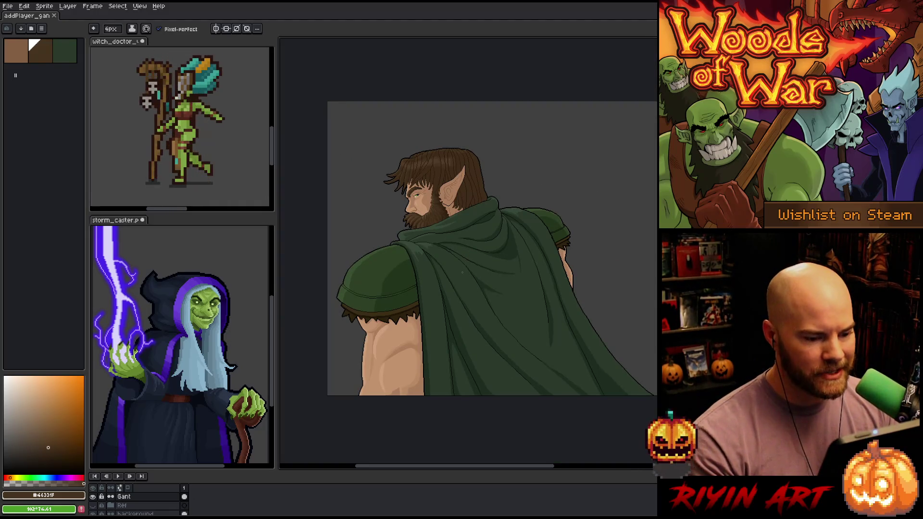
scroll(461, 254, "up", 1)
scroll(461, 254, "down", 1)
mouse_move(487, 281)
left_mouse_down()
mouse_move(449, 289)
mouse_move(435, 245)
mouse_move(419, 255)
mouse_move(350, 158)
left_mouse_up()
key("space")
key("space")
key("m")
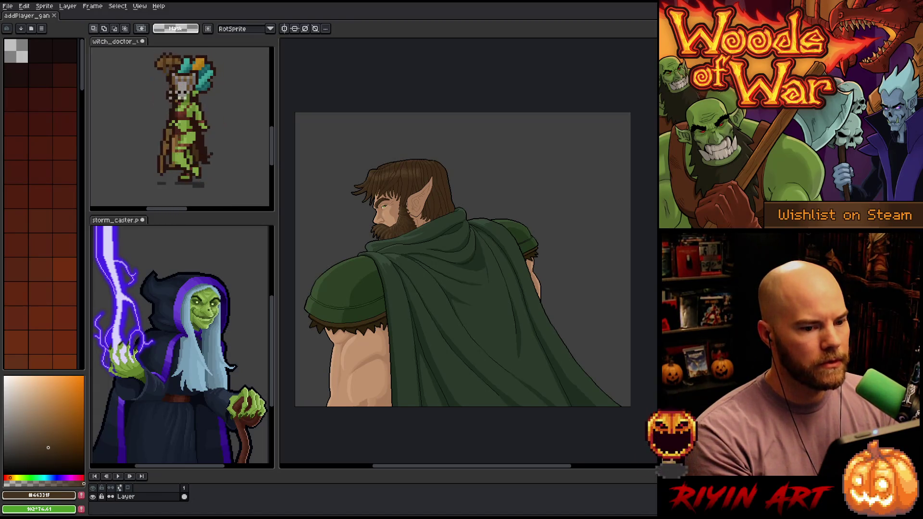
mouse_move(515, 72)
left_mouse_down()
mouse_move(370, 58)
mouse_move(377, 52)
mouse_move(399, 174)
mouse_move(178, 19)
left_mouse_up()
scroll(508, 212, "up", 5)
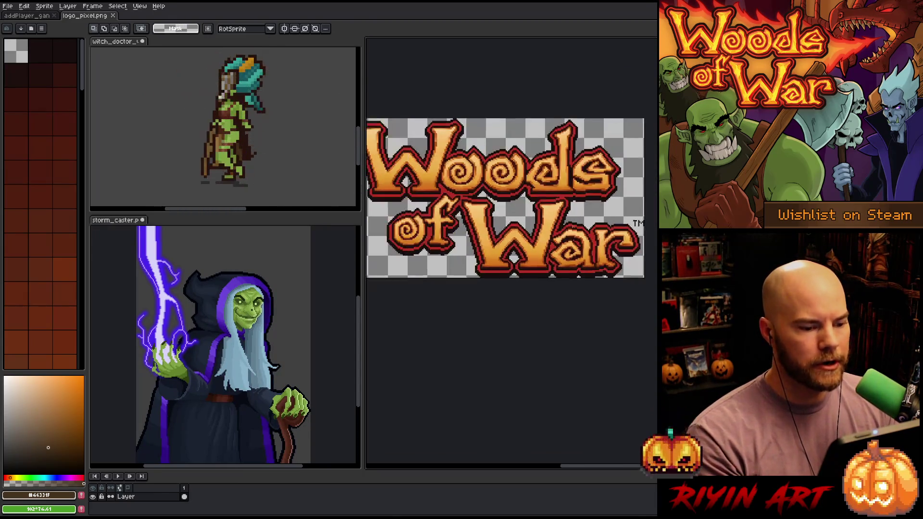
left_click_drag(509, 212, 515, 207)
key("m")
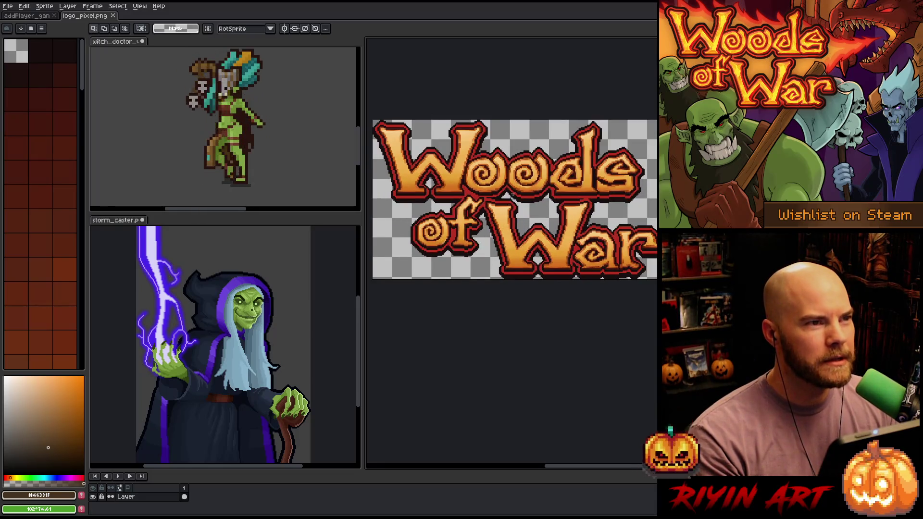
scroll(514, 192, "up", 1)
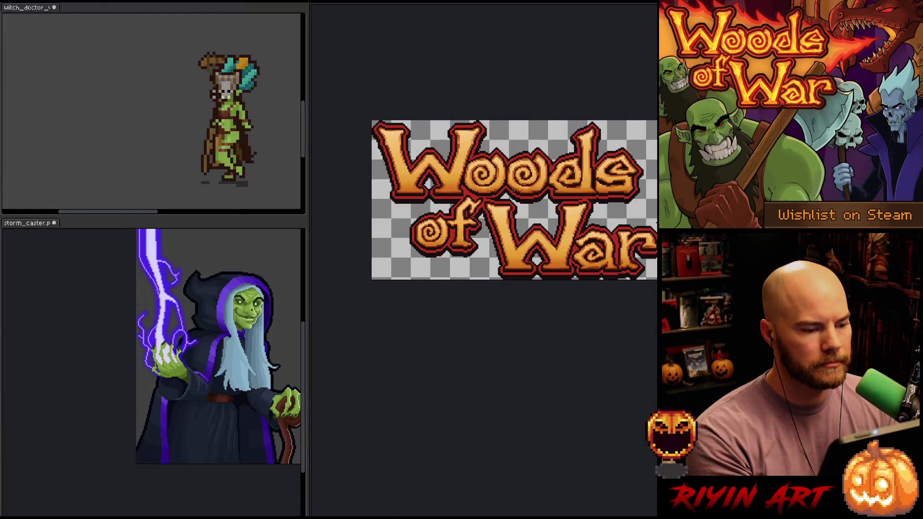
key("Tab")
scroll(488, 211, "up", 3)
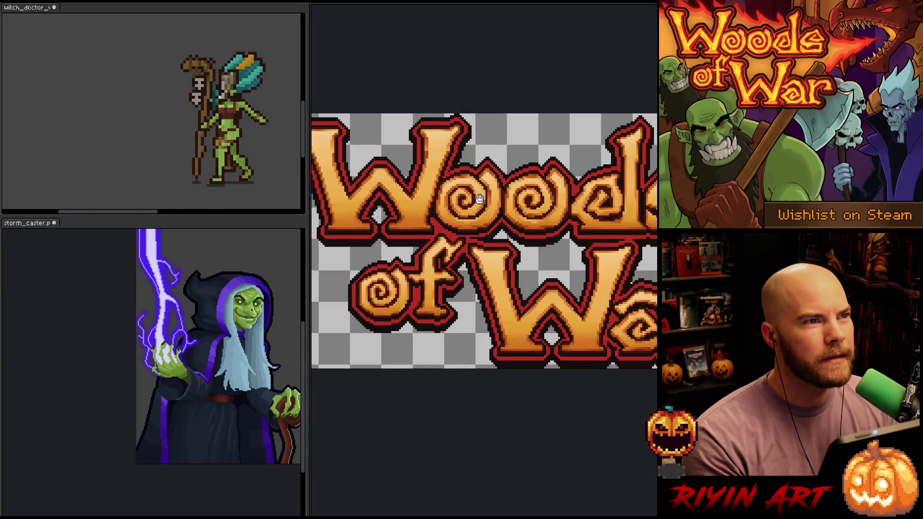
scroll(534, 208, "down", 1)
left_click_drag(545, 205, 506, 221)
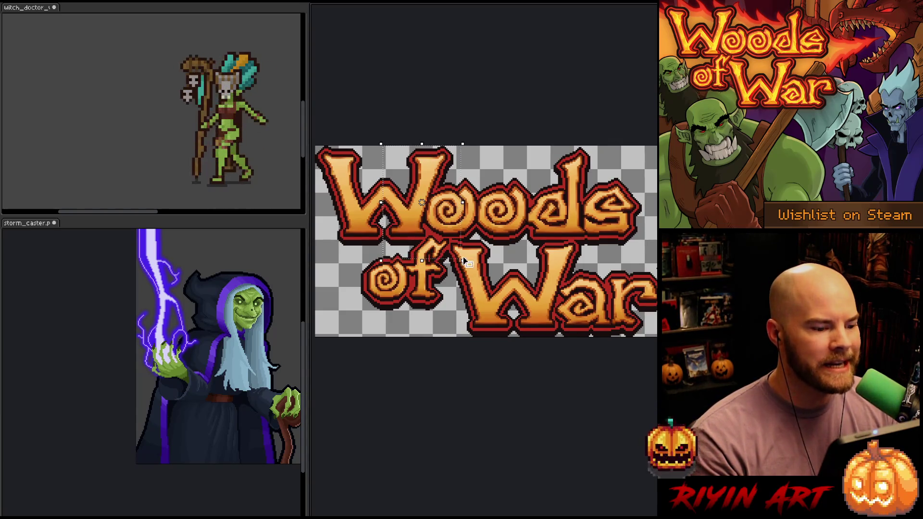
scroll(505, 236, "down", 2)
scroll(506, 236, "up", 1)
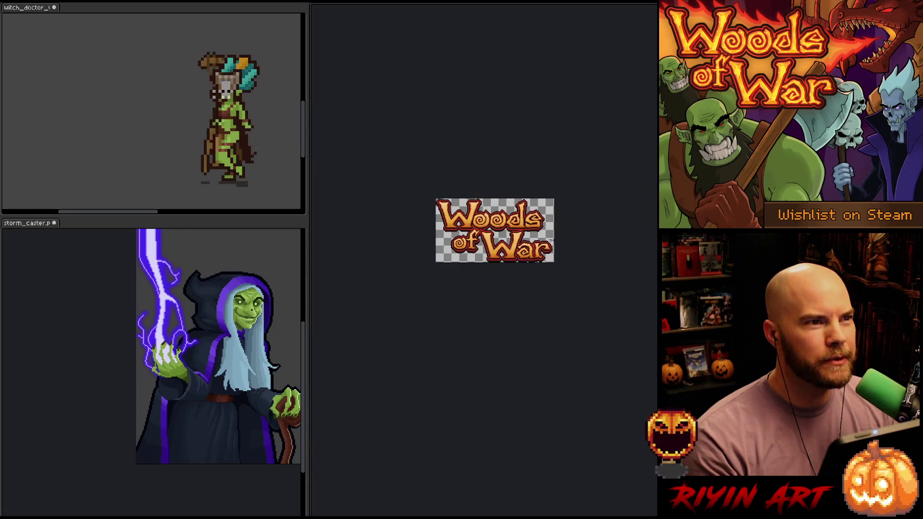
mouse_move(486, 230)
left_mouse_down()
mouse_move(484, 147)
mouse_move(529, 67)
mouse_move(559, 61)
left_mouse_up()
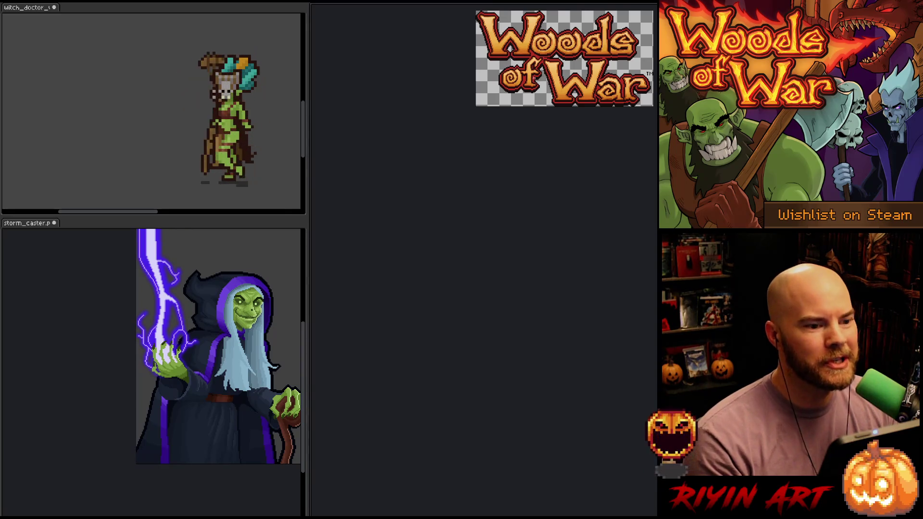
scroll(531, 60, "down", 1)
mouse_move(575, 67)
left_mouse_down()
mouse_move(480, 159)
mouse_move(457, 153)
mouse_move(462, 161)
left_mouse_up()
scroll(463, 141, "up", 3)
scroll(462, 161, "up", 1)
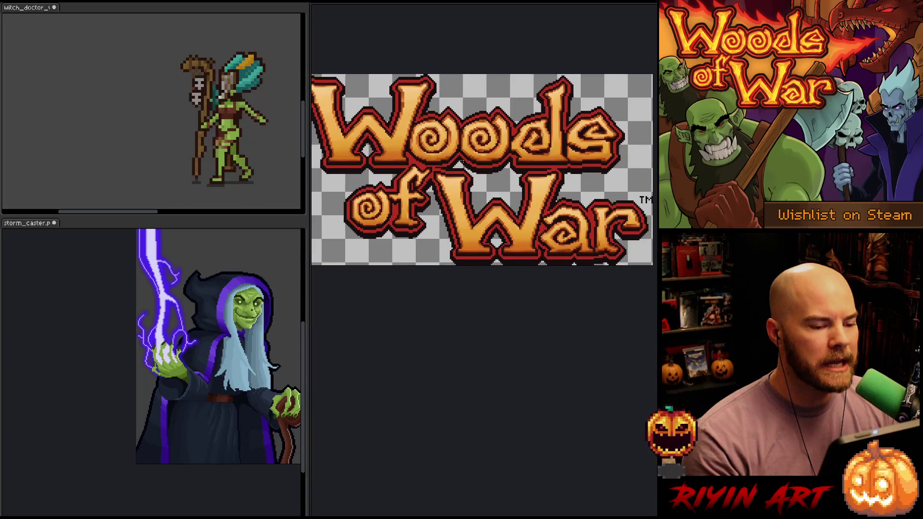
scroll(460, 153, "down", 1)
scroll(460, 154, "up", 4)
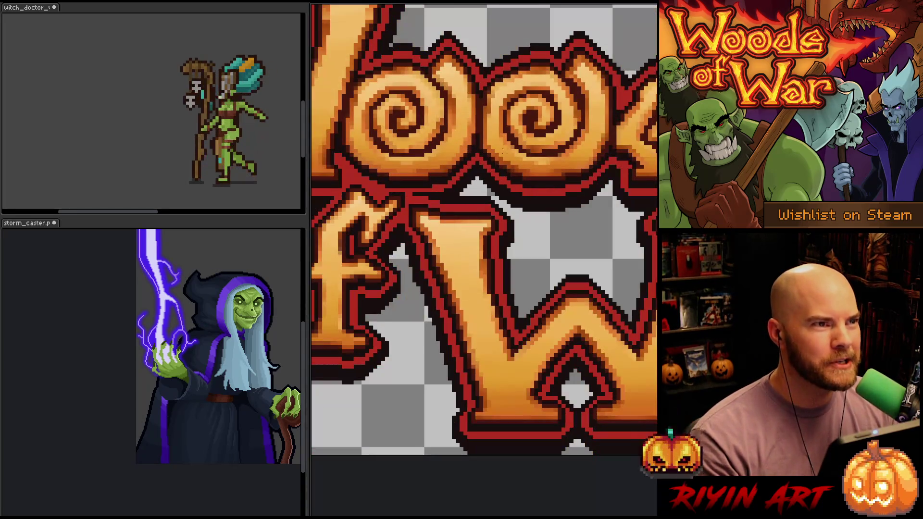
mouse_move(503, 152)
left_mouse_down()
mouse_move(627, 200)
mouse_move(747, 229)
left_mouse_up()
mouse_move(798, 303)
left_mouse_down()
mouse_move(510, 289)
mouse_move(433, 260)
mouse_move(221, 253)
left_mouse_up()
mouse_move(423, 265)
left_mouse_down()
mouse_move(391, 260)
mouse_move(494, 229)
left_mouse_up()
scroll(391, 260, "down", 4)
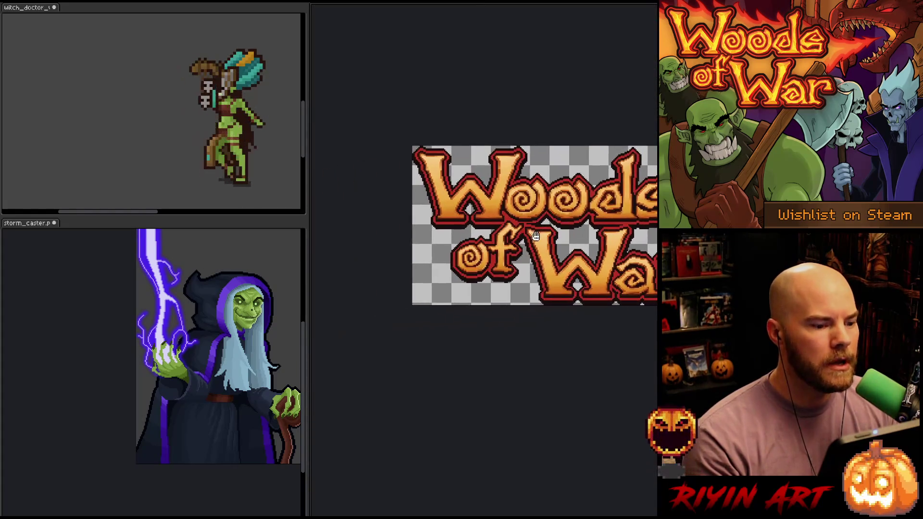
key("Tab")
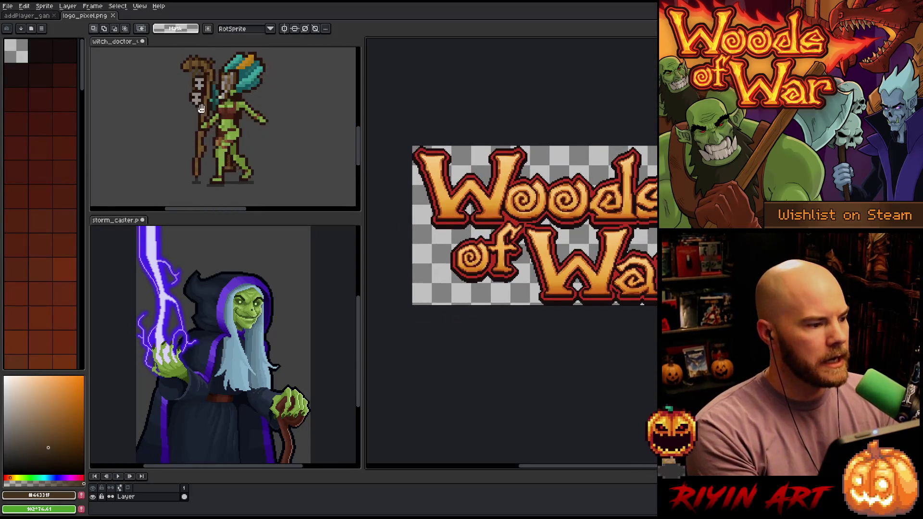
Step: Close logo_pixel.png and make the elf portrait active, zoomed in on his head
middle_click(87, 15)
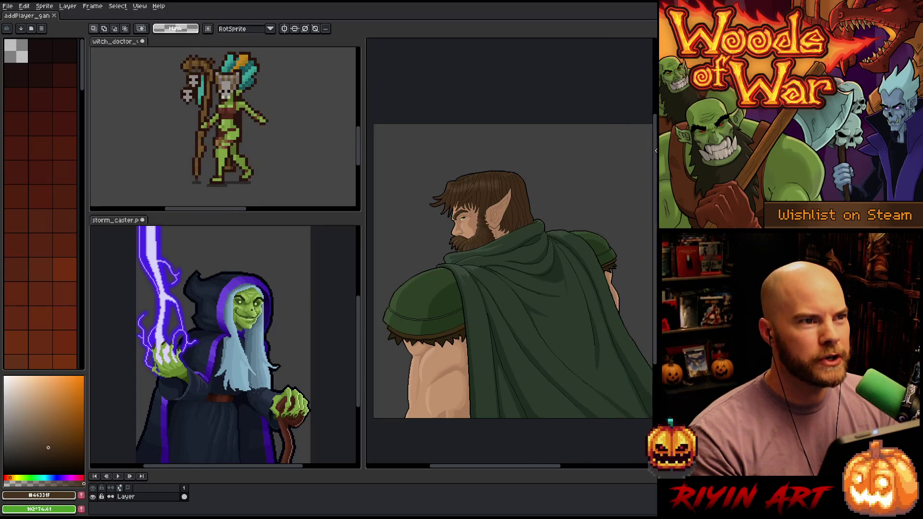
key("space")
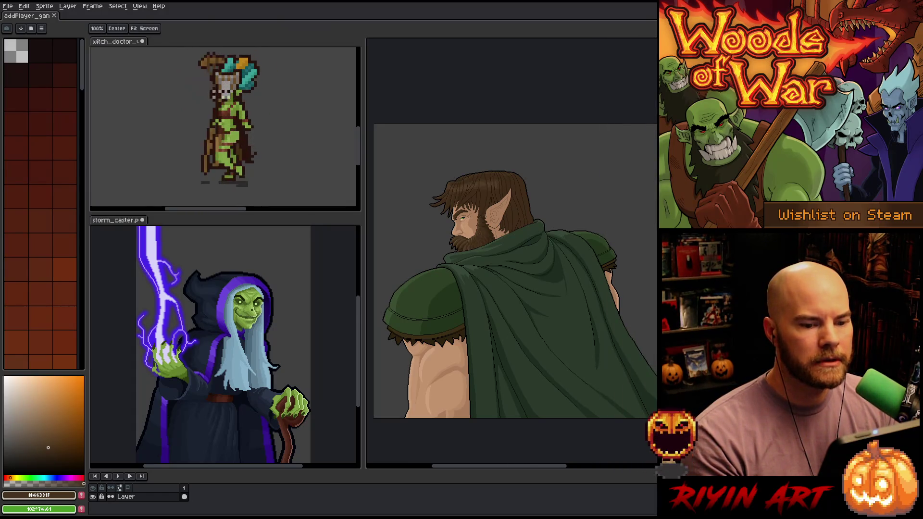
left_click(508, 196)
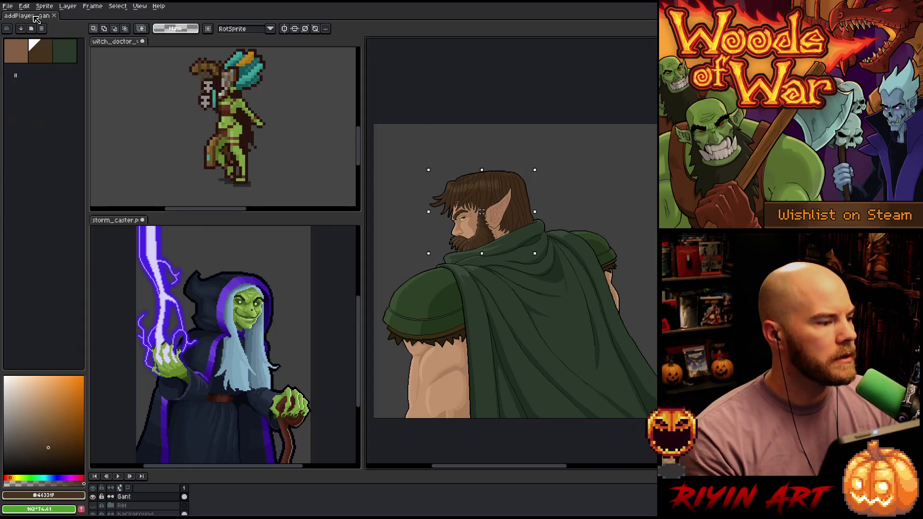
scroll(495, 195, "up", 1)
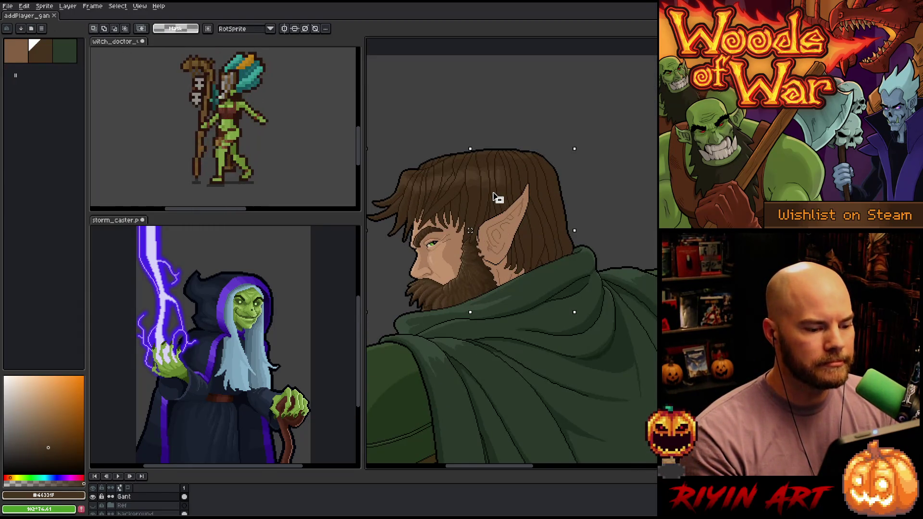
scroll(498, 197, "down", 2)
scroll(498, 197, "up", 1)
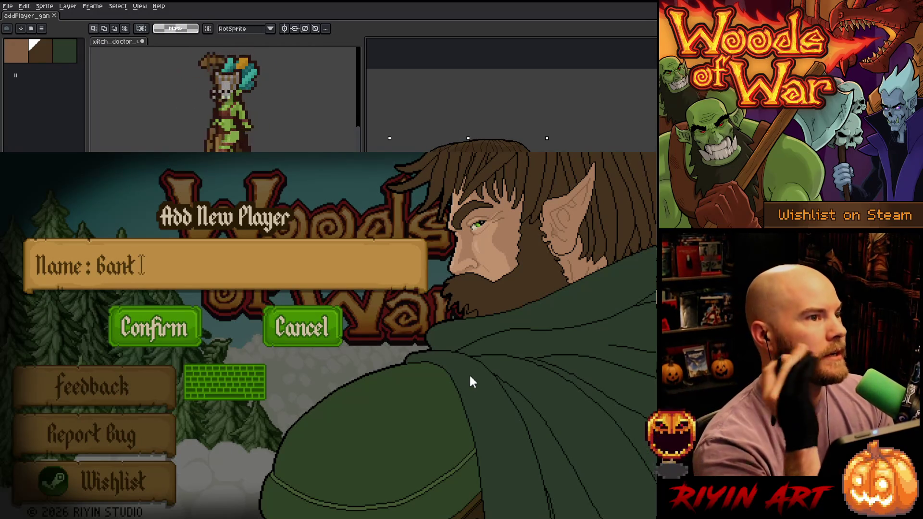
Step: Open the on-screen keyboard on the Add New Player screen, then leave the game for Aseprite
left_click(218, 388)
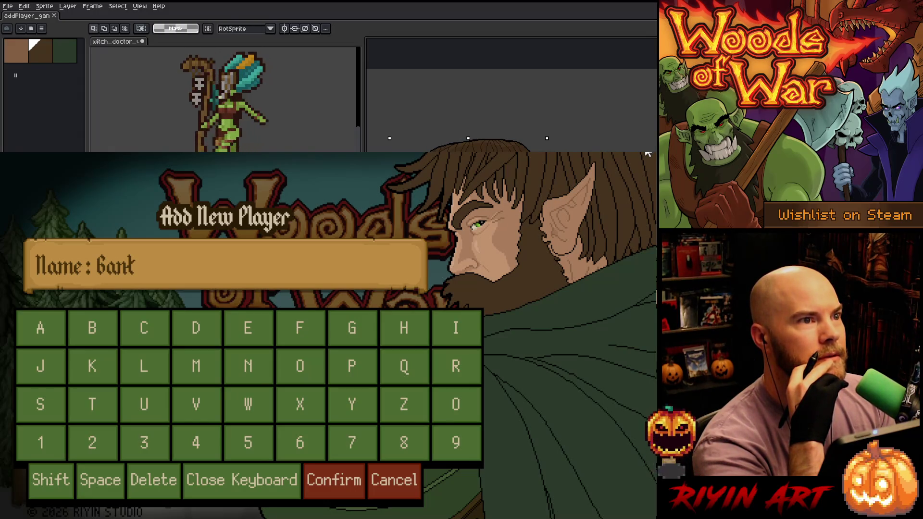
key("alt+Tab")
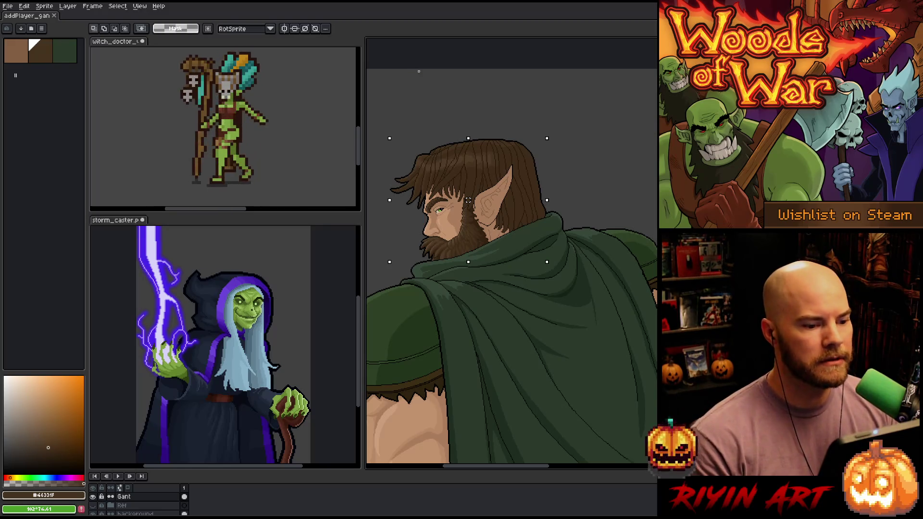
Step: Open 480x270_summer_lava_v14.aseprite from the TreeRevenge folder
left_click(8, 5)
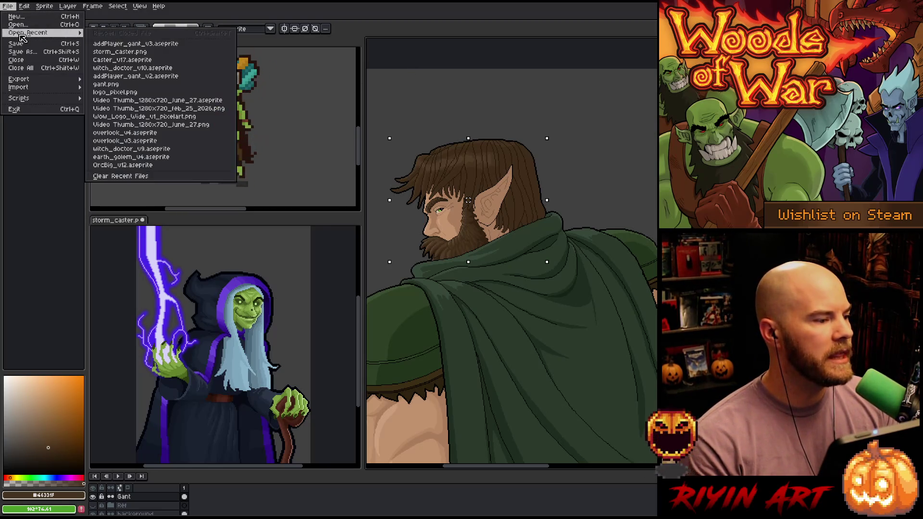
left_click(19, 24)
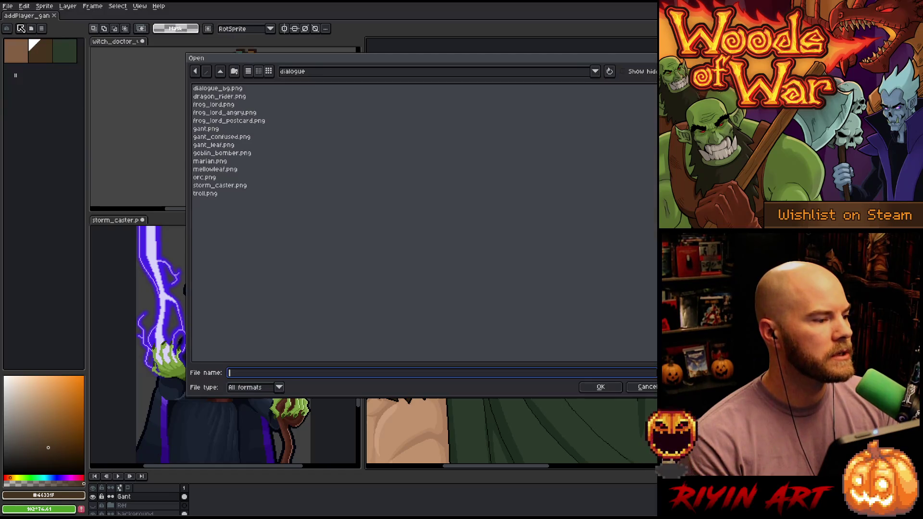
left_click(353, 74)
left_click(363, 174)
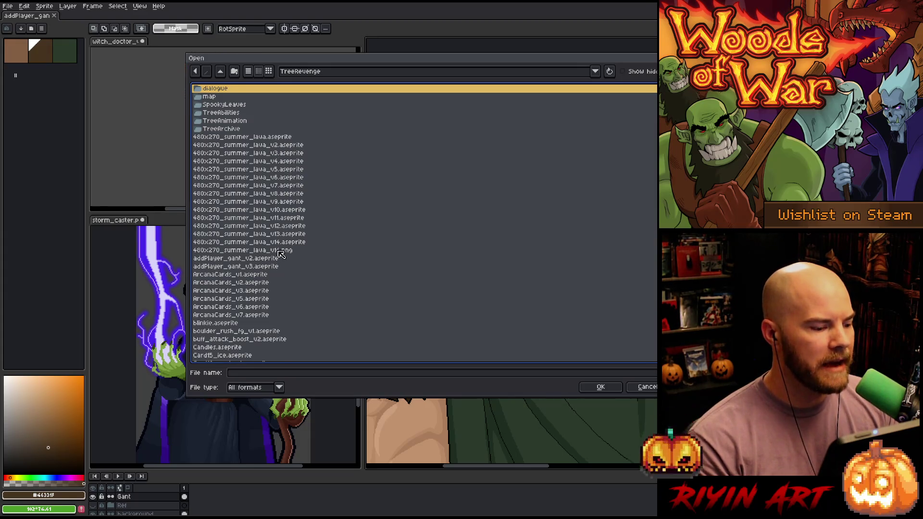
left_click(293, 244)
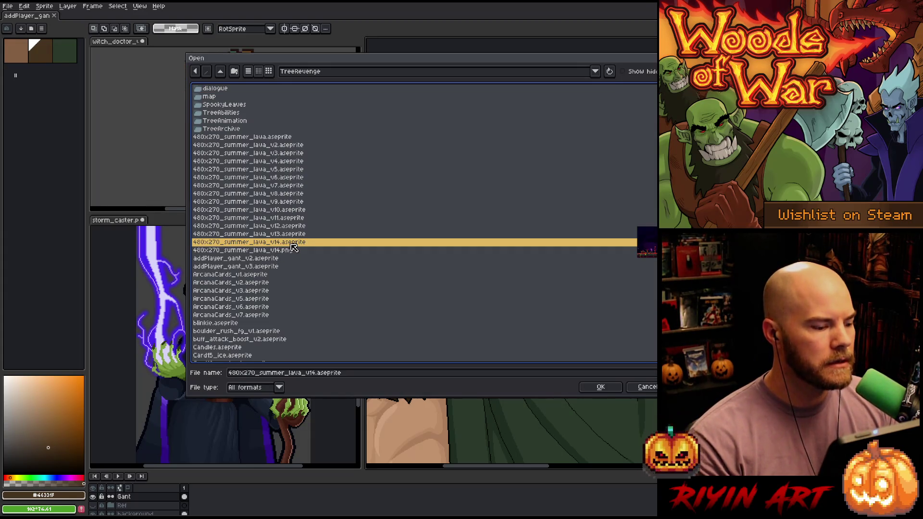
double_click(292, 243)
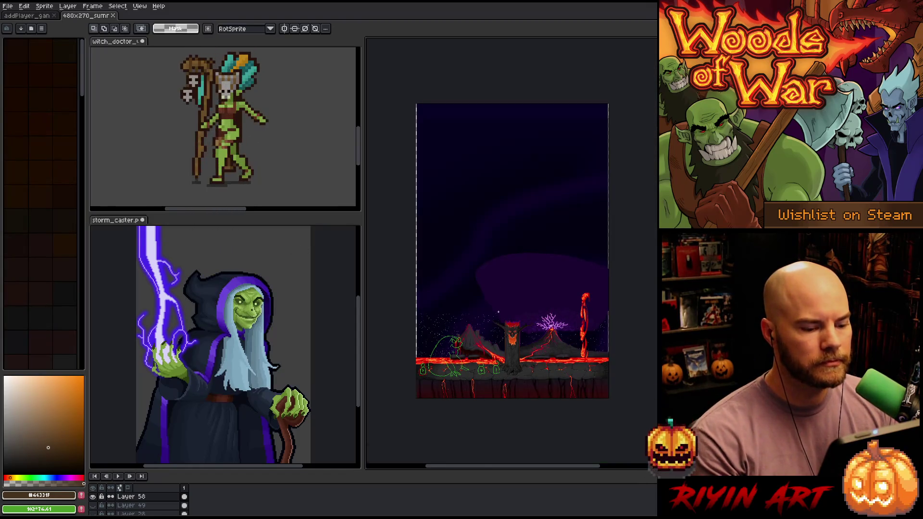
Step: Hide Layer 58's green sketch lines and pan the lava scene to the burning tree
scroll(499, 317, "up", 3)
scroll(499, 317, "down", 1)
left_click(93, 497)
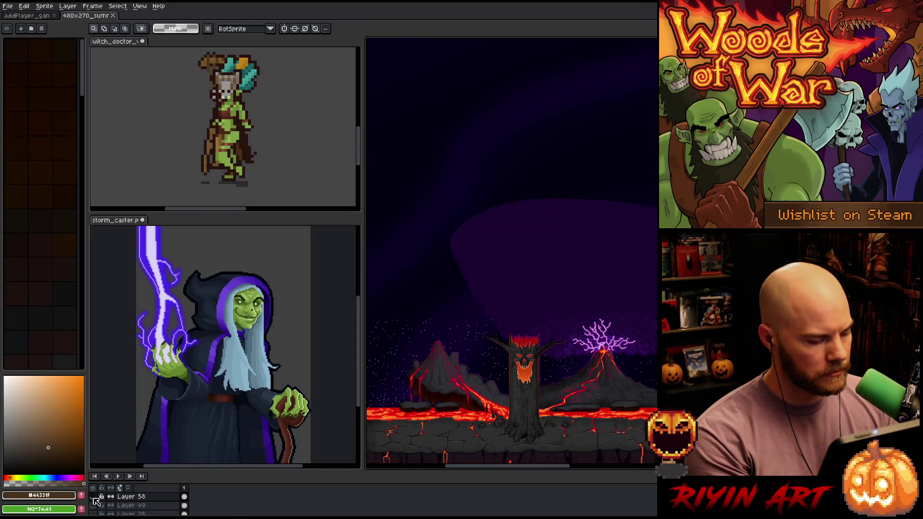
scroll(532, 371, "up", 3)
left_click_drag(532, 371, 532, 141)
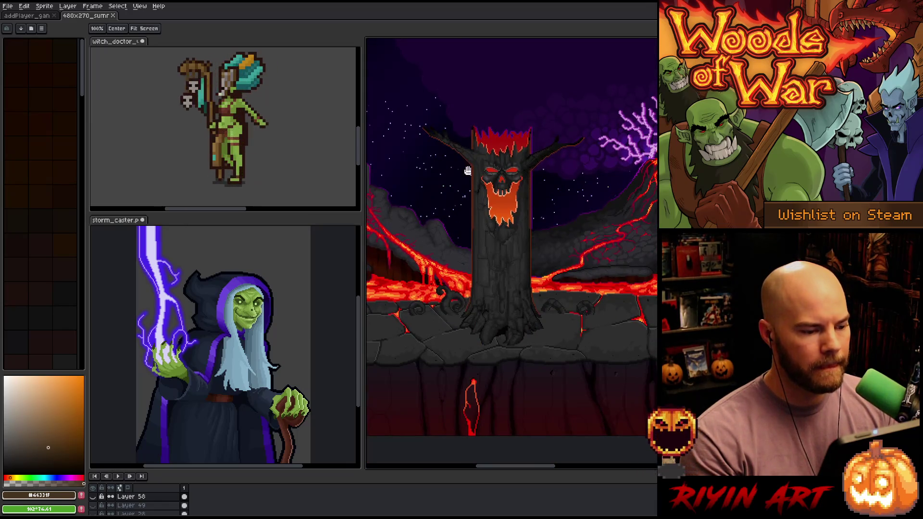
Step: Widen the main canvas by narrowing the sprite preview panes, panning the storm caster preview left
left_click_drag(364, 157, 254, 165)
left_click(170, 145)
left_click_drag(199, 336, 145, 330)
Step: Make the lava scene the active document and zoom around to review it
key("m")
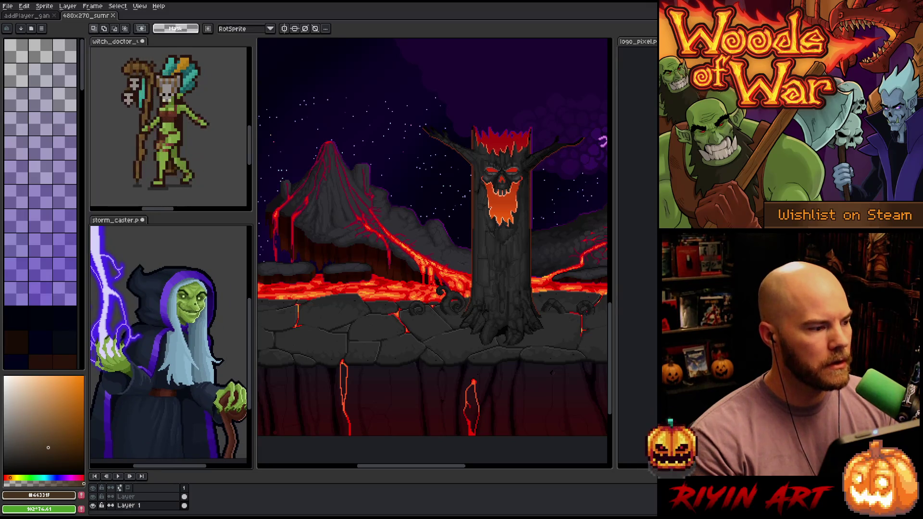
left_click(370, 148)
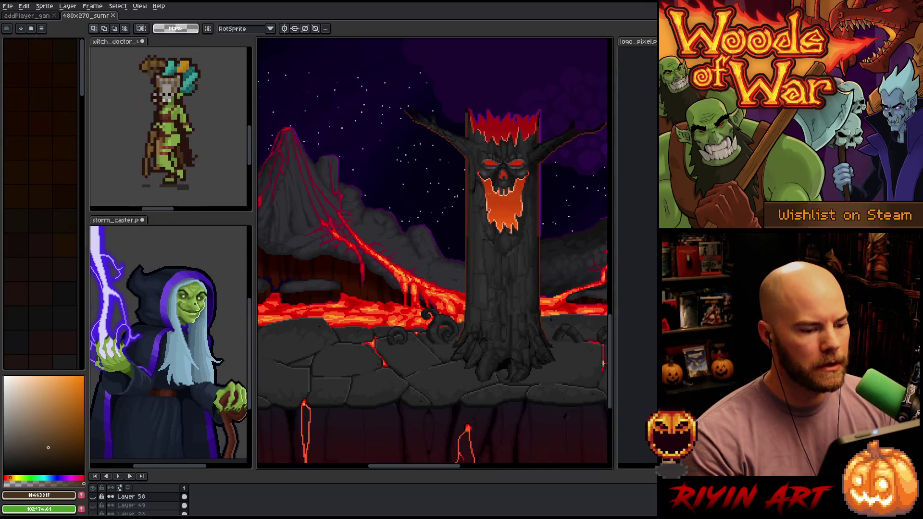
scroll(392, 200, "up", 2)
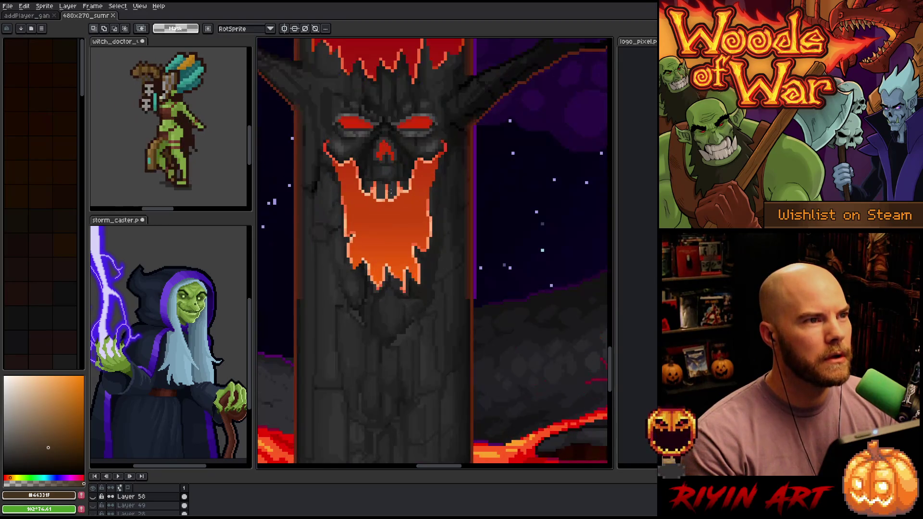
scroll(386, 192, "down", 5)
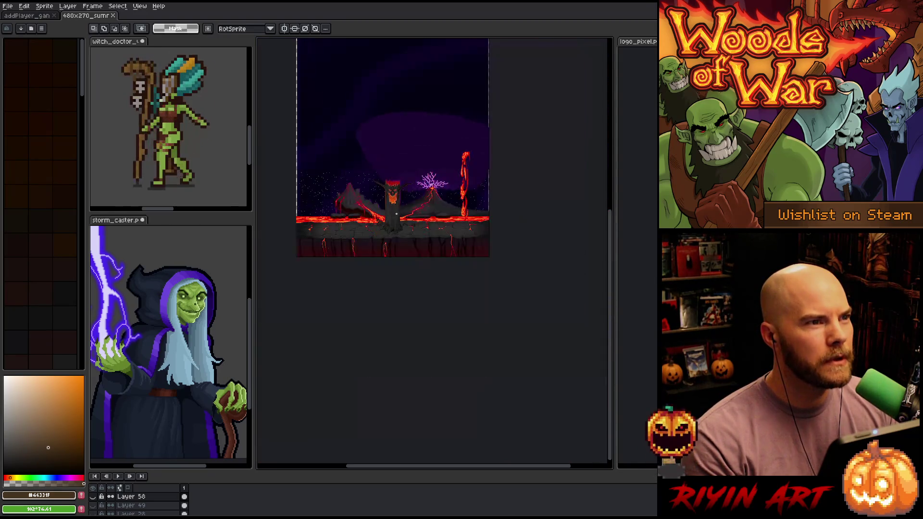
scroll(396, 205, "up", 2)
key("space")
scroll(351, 233, "up", 1)
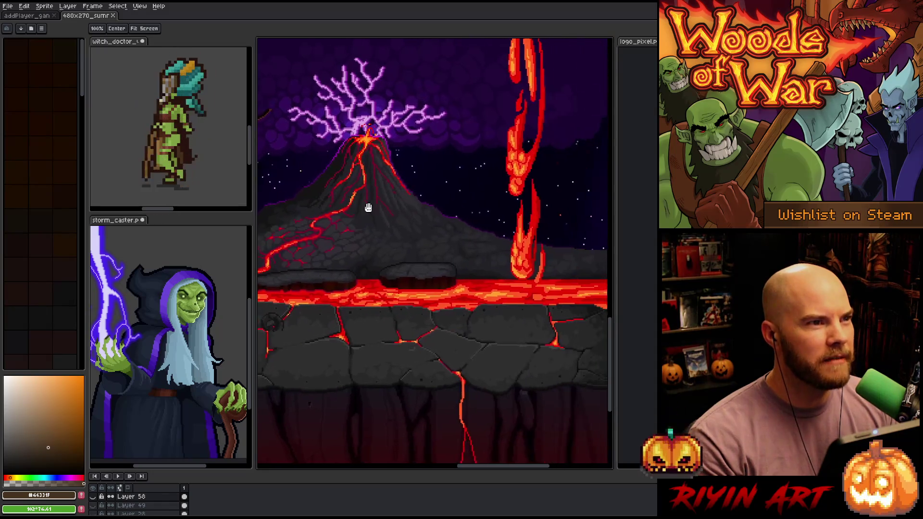
scroll(433, 231, "up", 2)
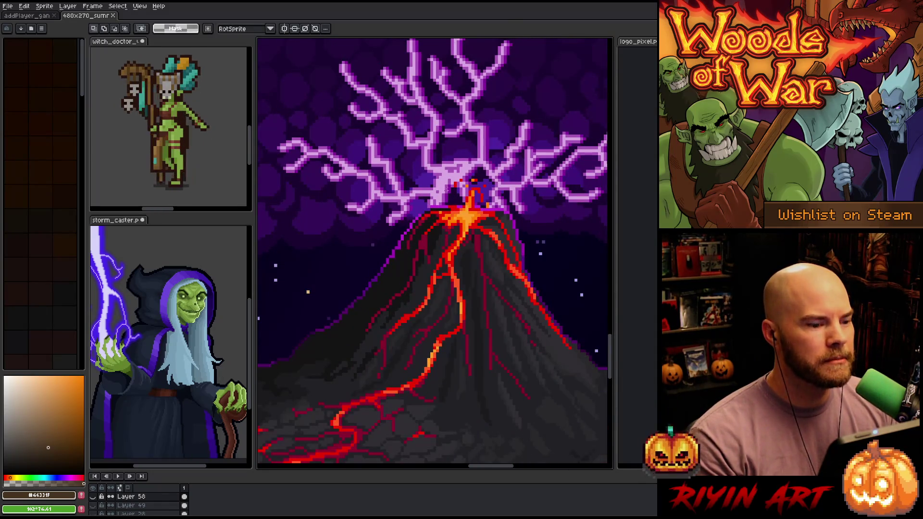
scroll(439, 141, "down", 3)
scroll(438, 140, "up", 2)
scroll(467, 169, "down", 2)
scroll(467, 172, "up", 3)
scroll(465, 175, "down", 3)
scroll(468, 241, "down", 2)
scroll(461, 298, "up", 1)
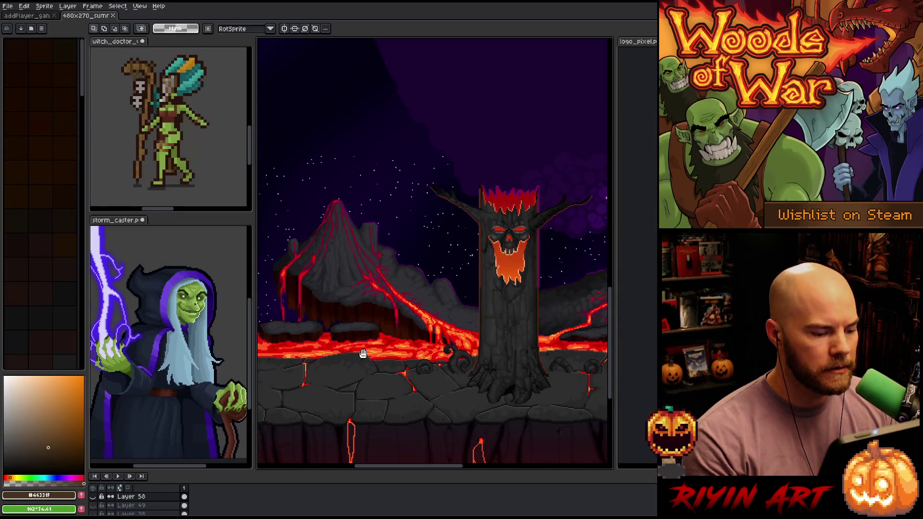
Step: Watch the animation while toggling Hand (H) and Move (M) tools, then close the volcano scene
key("h")
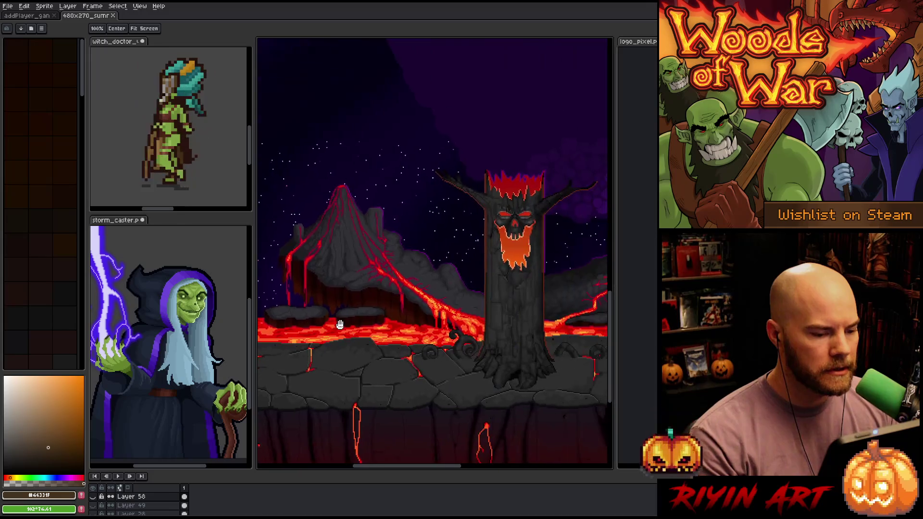
key("m")
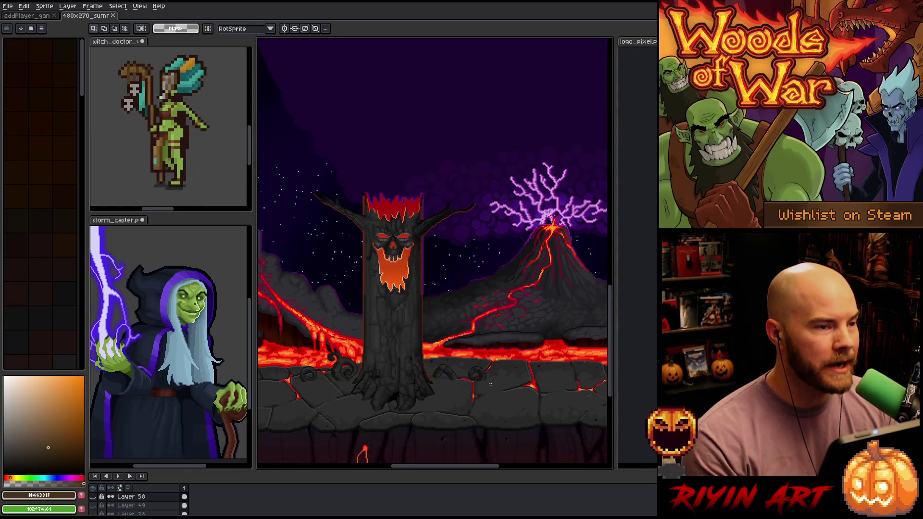
key("h")
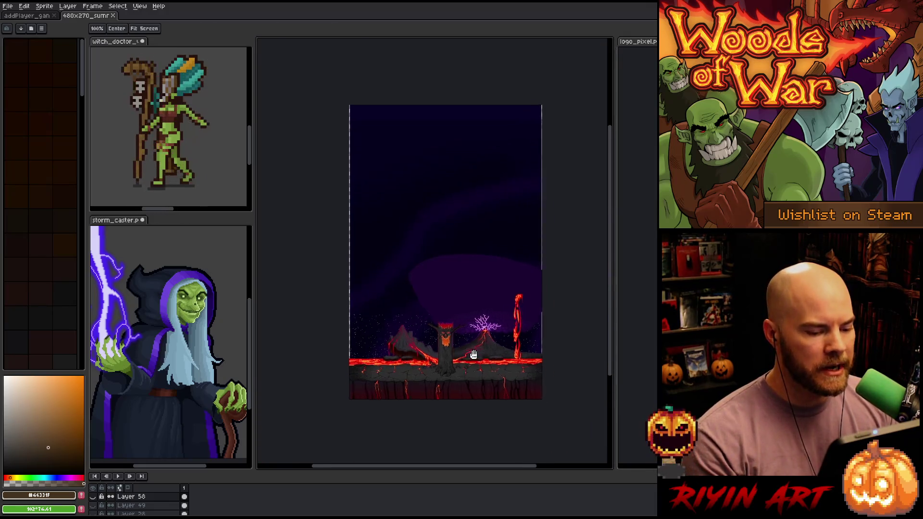
key("m")
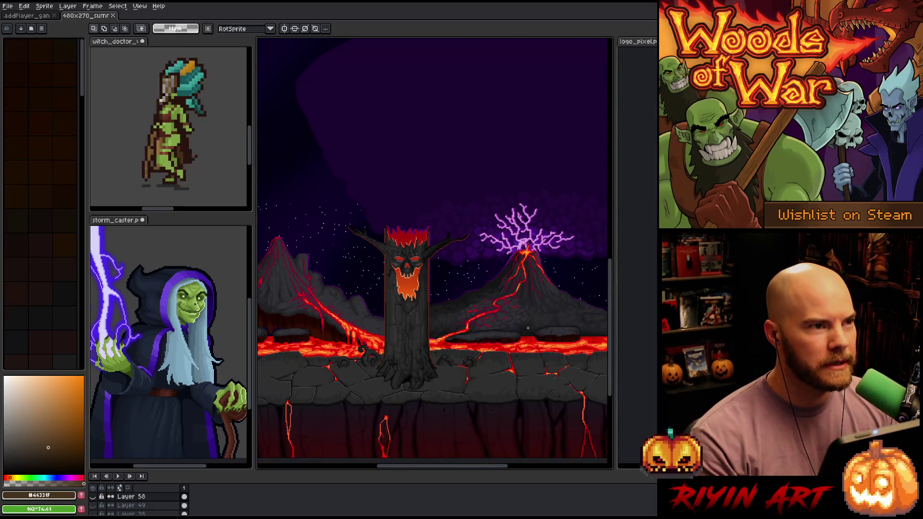
left_click(113, 15)
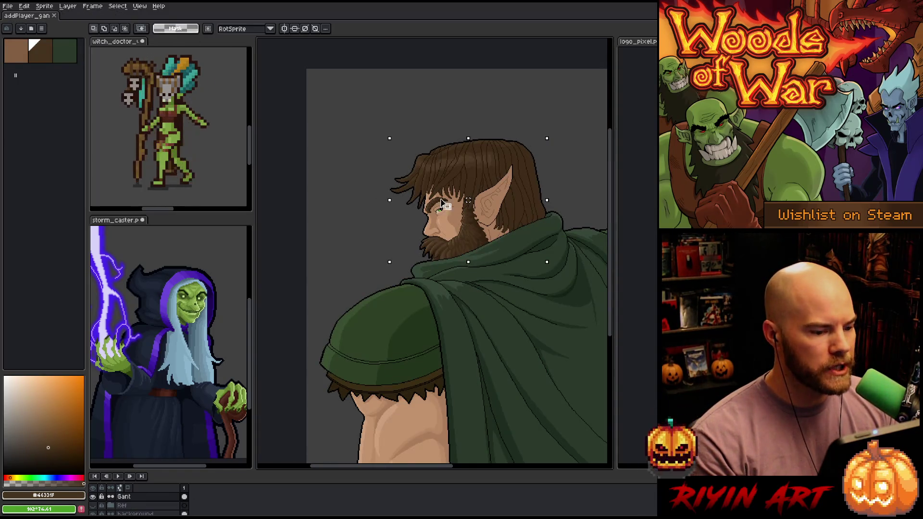
Step: Zoom and pan across the elf portrait
scroll(484, 199, "up", 1)
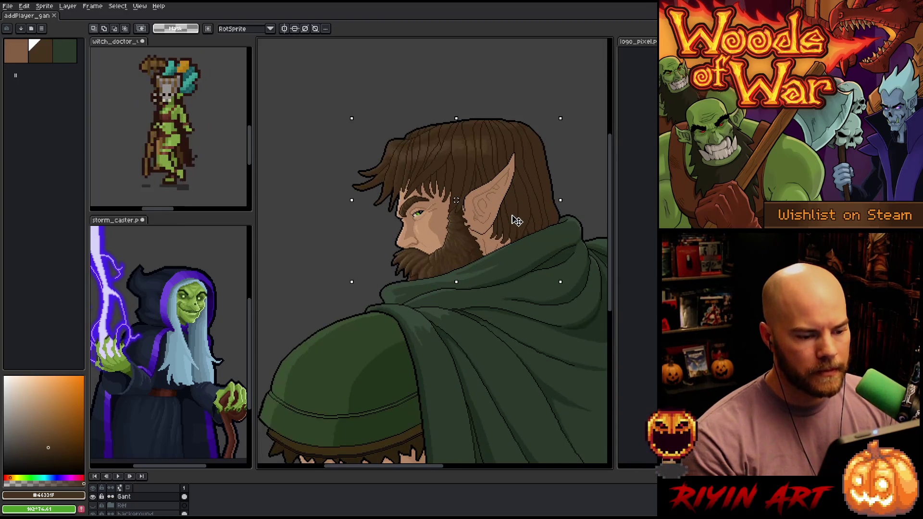
left_click_drag(515, 213, 447, 236)
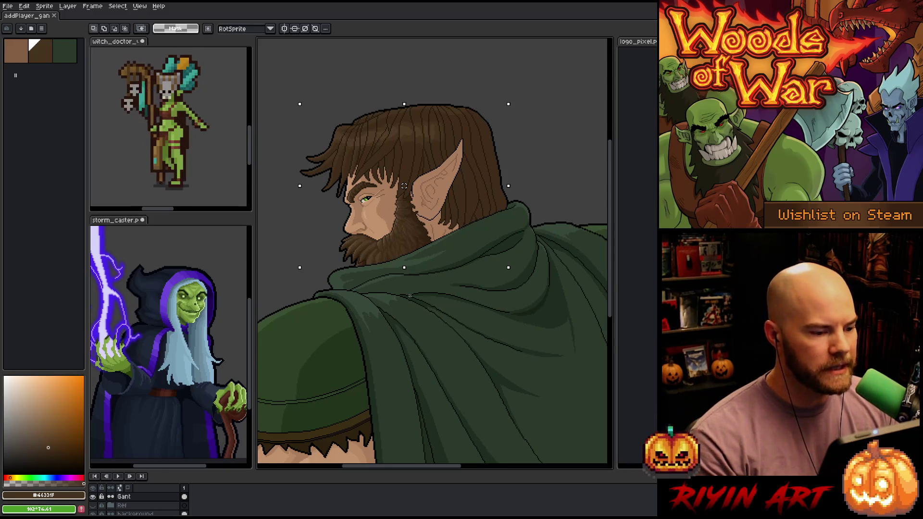
scroll(400, 184, "down", 1)
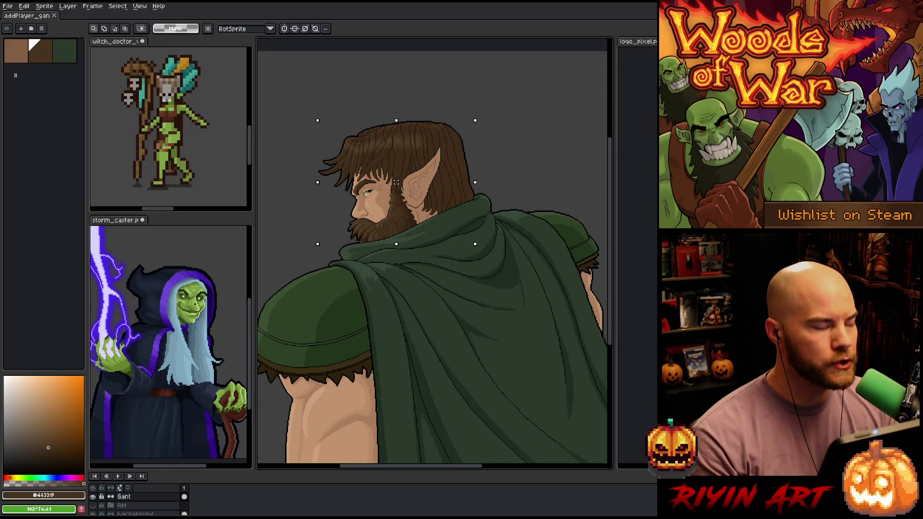
scroll(379, 174, "up", 1)
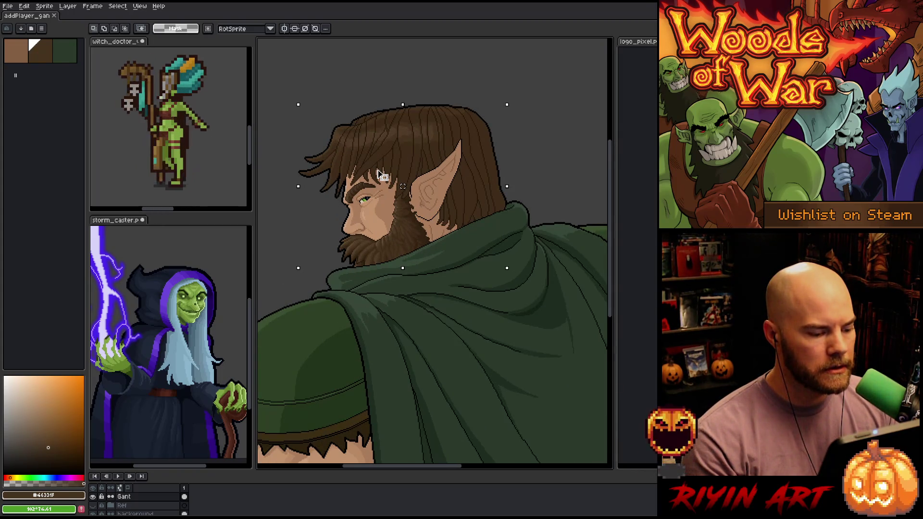
scroll(382, 178, "down", 1)
scroll(408, 207, "up", 2)
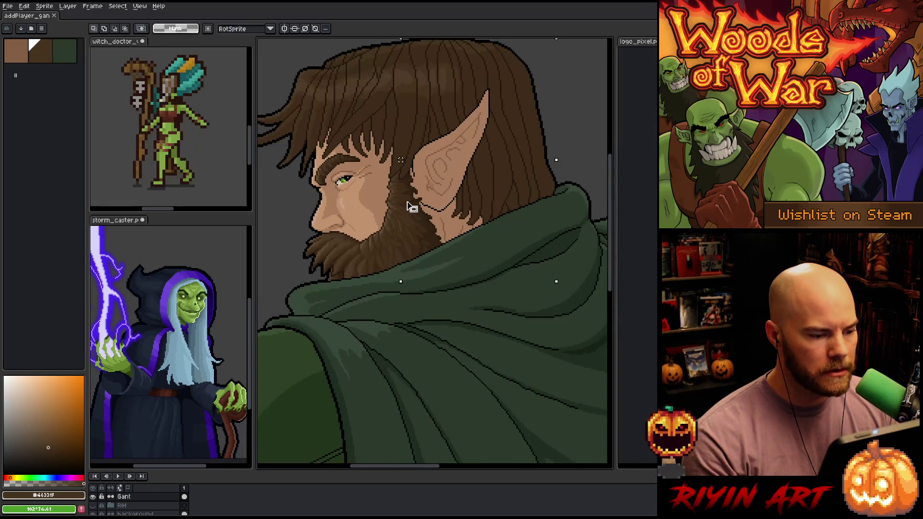
scroll(406, 192, "up", 2)
scroll(403, 182, "down", 1)
scroll(403, 180, "down", 2)
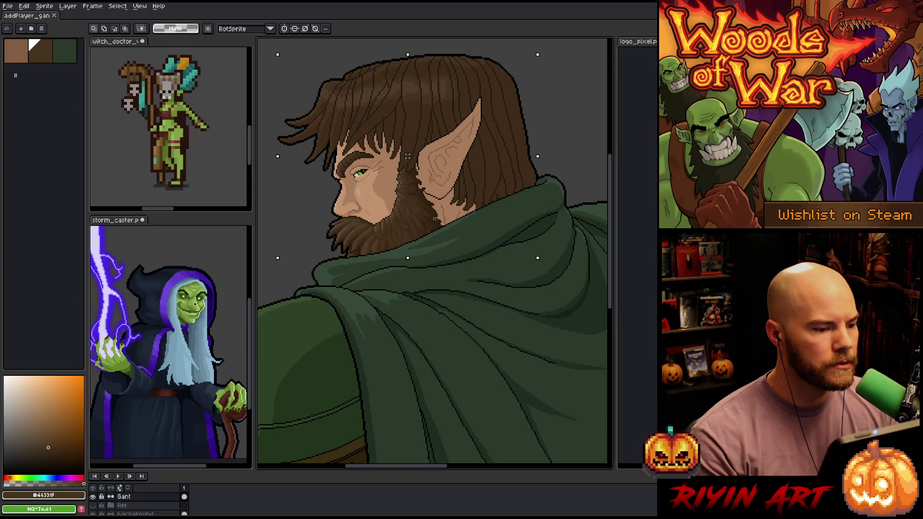
scroll(420, 110, "down", 1)
scroll(405, 92, "up", 2)
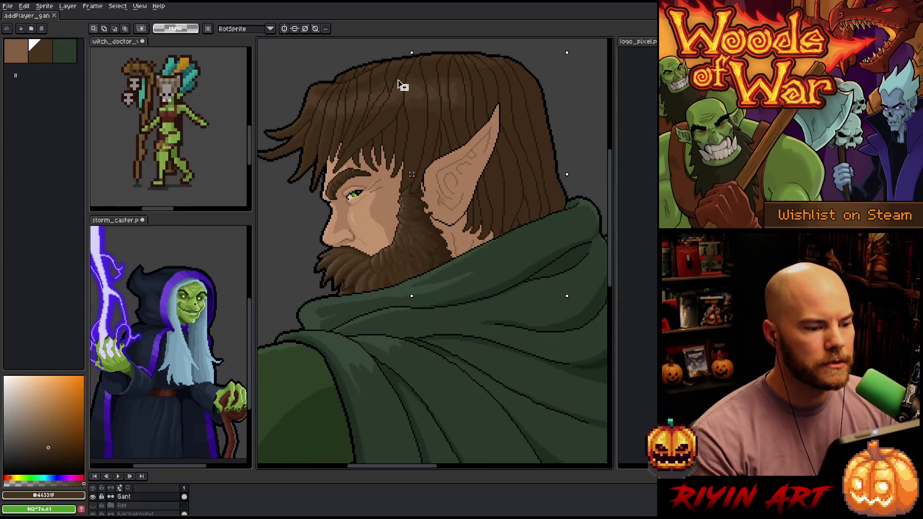
Step: Centre the view on the elf's whole head and select the Pencil tool (B)
left_click_drag(417, 116, 435, 149)
scroll(438, 168, "up", 2)
scroll(466, 197, "up", 1)
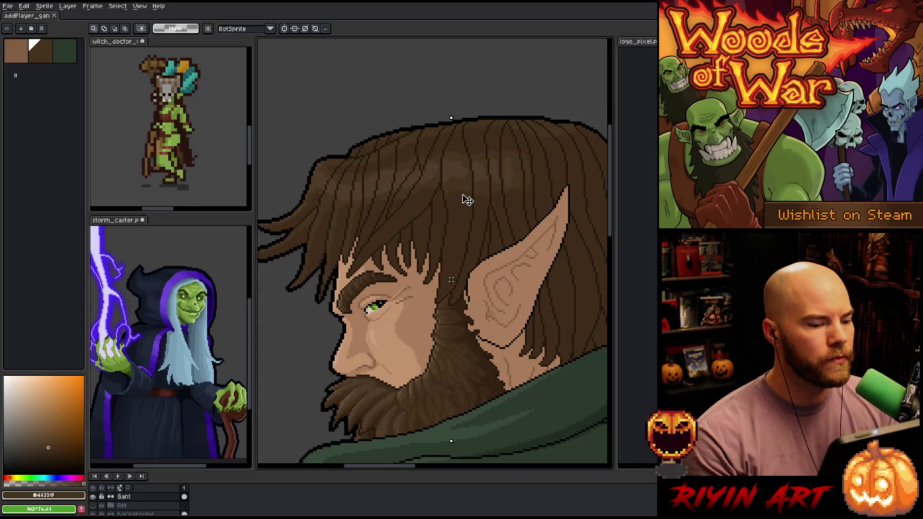
scroll(466, 194, "down", 2)
left_click_drag(478, 199, 458, 214)
key("space")
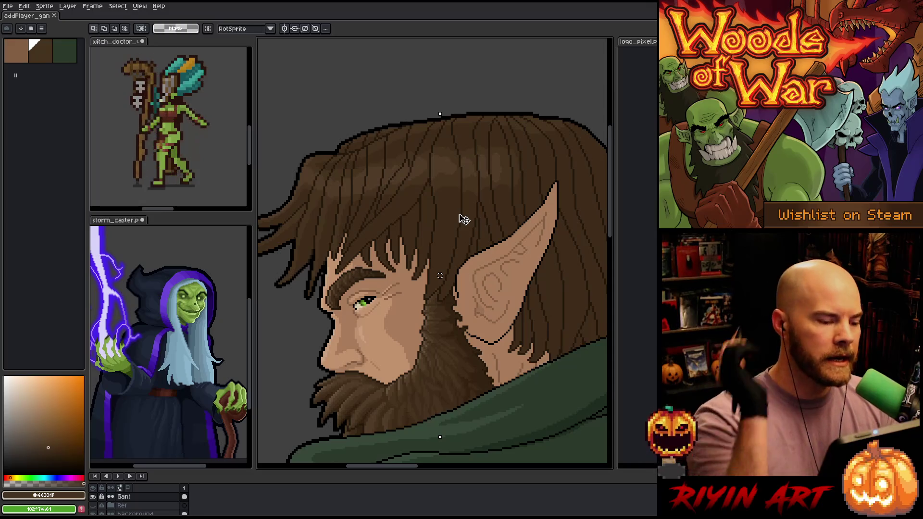
key("b")
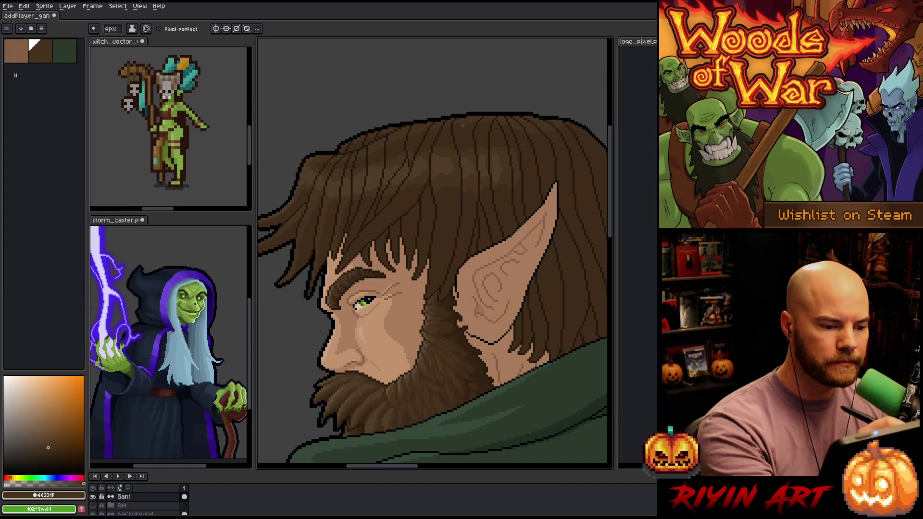
Step: Shrink the pencil to 1 px and eyedrop hair browns, settling on #503C27
key("minus")
key("minus")
key("minus")
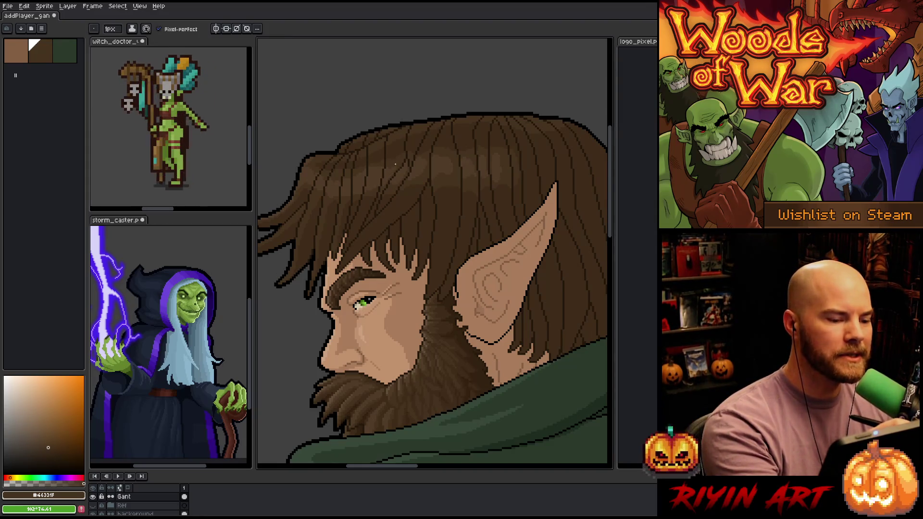
left_click(400, 162, "alt")
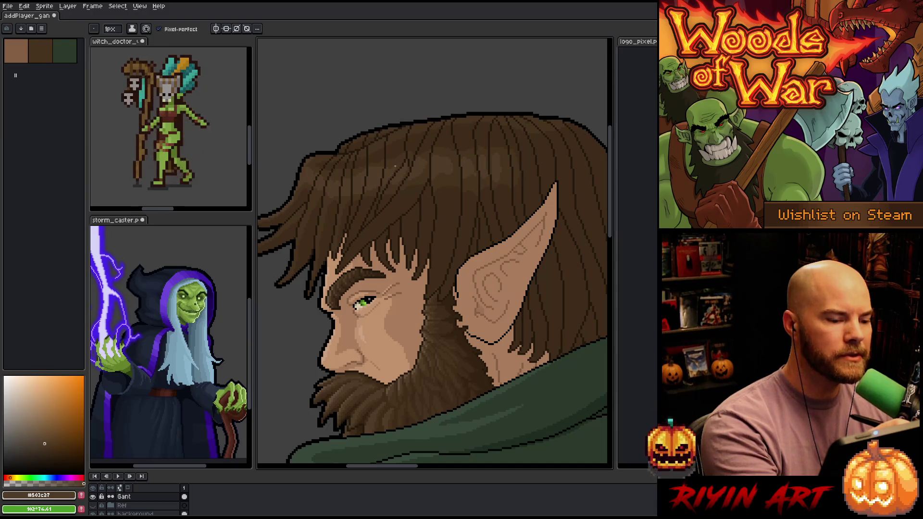
left_click(377, 166, "alt")
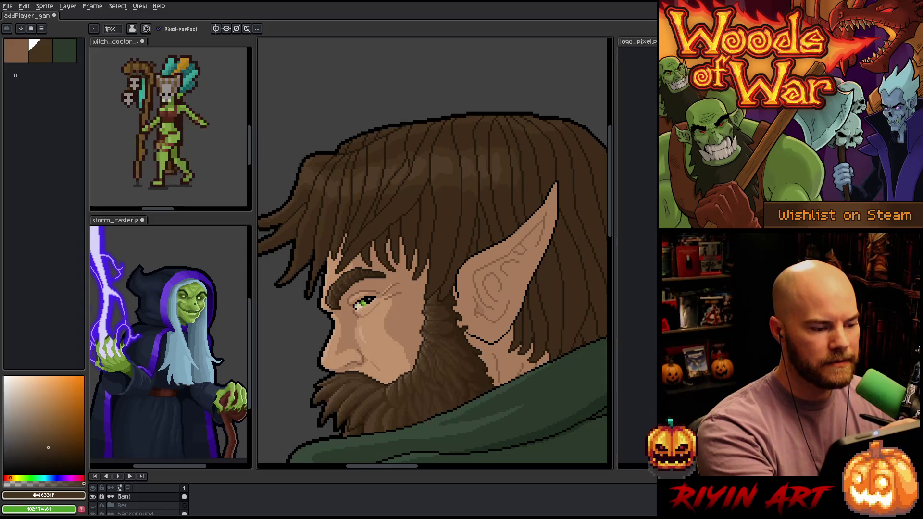
left_click(336, 178, "alt")
left_click(325, 185, "alt")
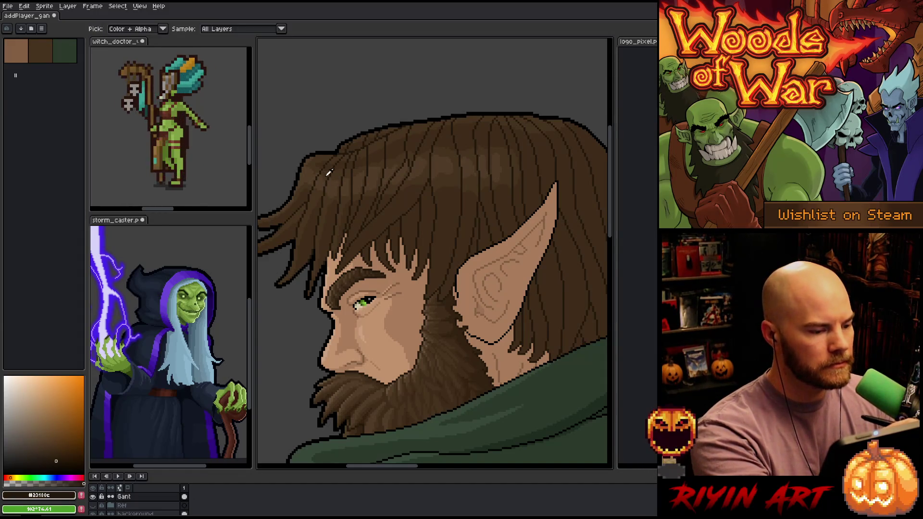
left_click(338, 139, "alt")
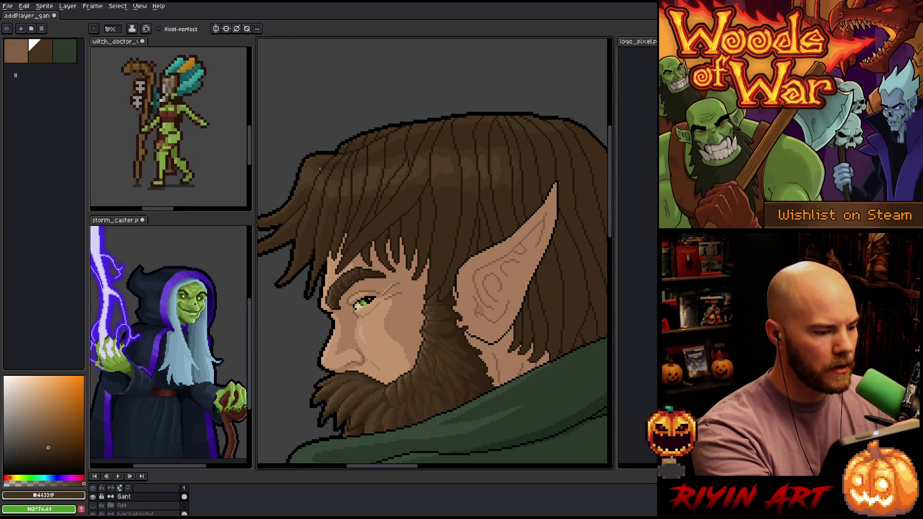
left_click(314, 173, "alt")
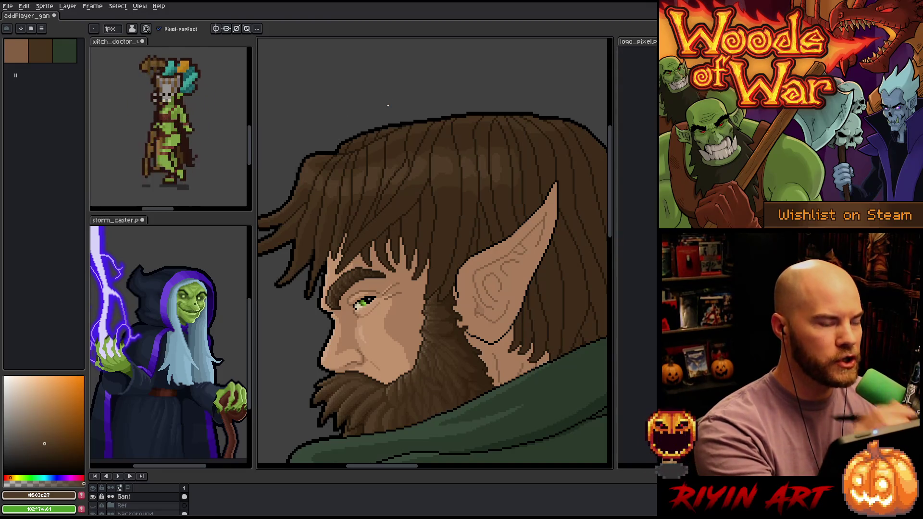
scroll(392, 104, "down", 2)
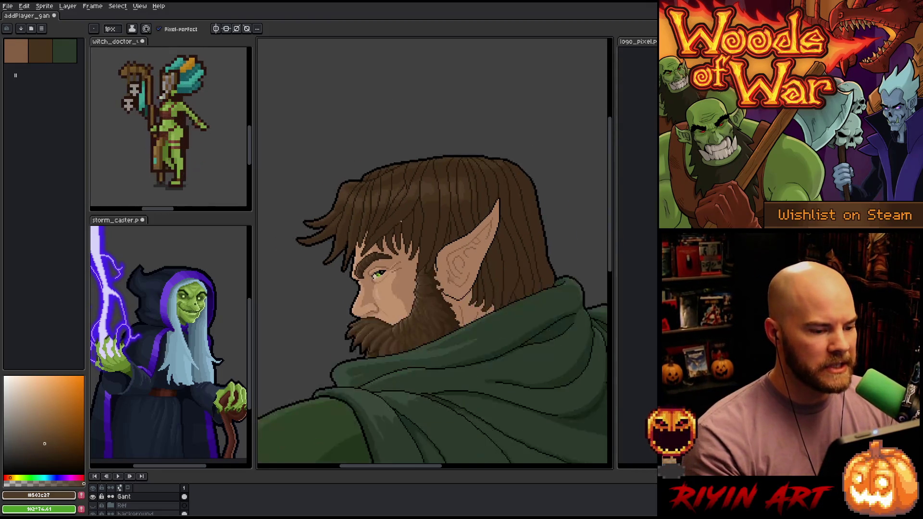
scroll(408, 212, "down", 5)
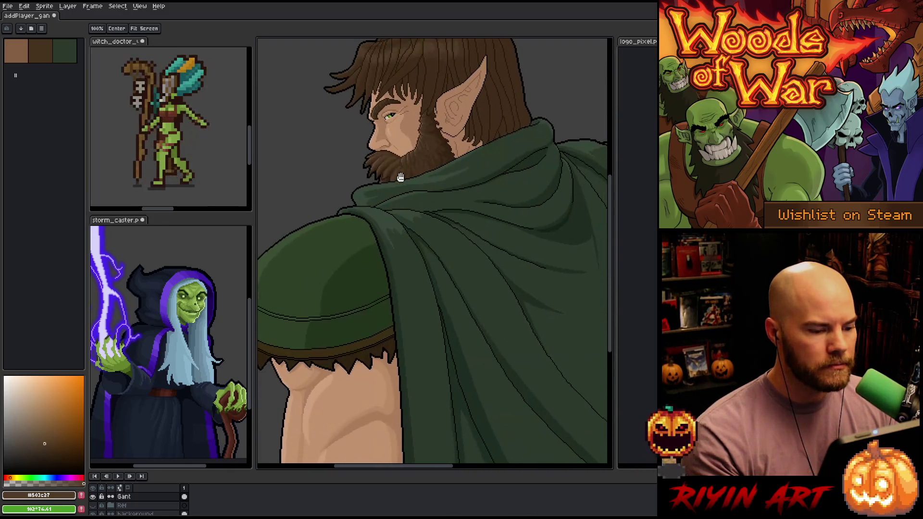
scroll(422, 244, "down", 2)
scroll(366, 255, "up", 3)
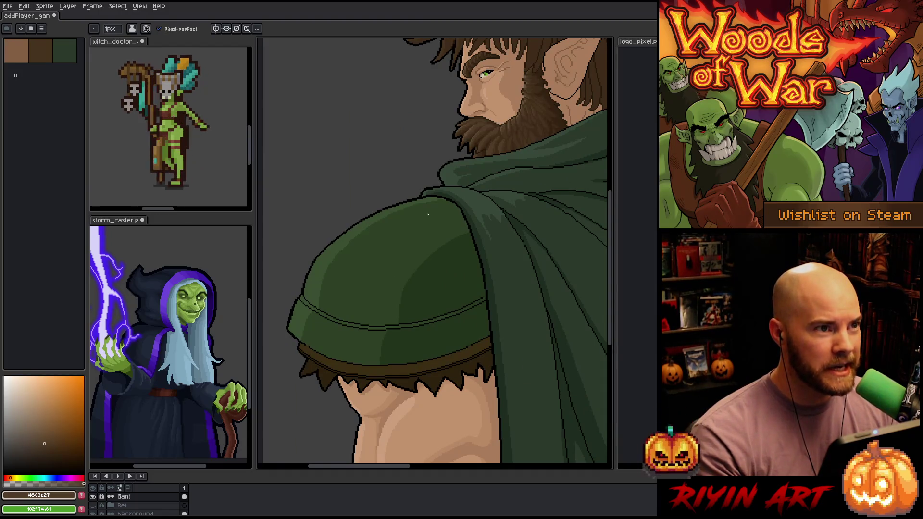
scroll(400, 240, "down", 2)
scroll(394, 242, "up", 1)
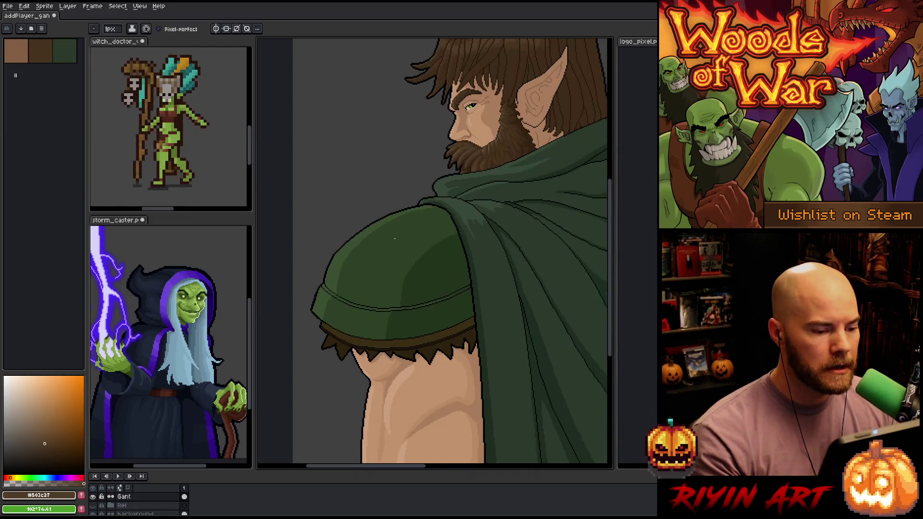
scroll(403, 251, "up", 1)
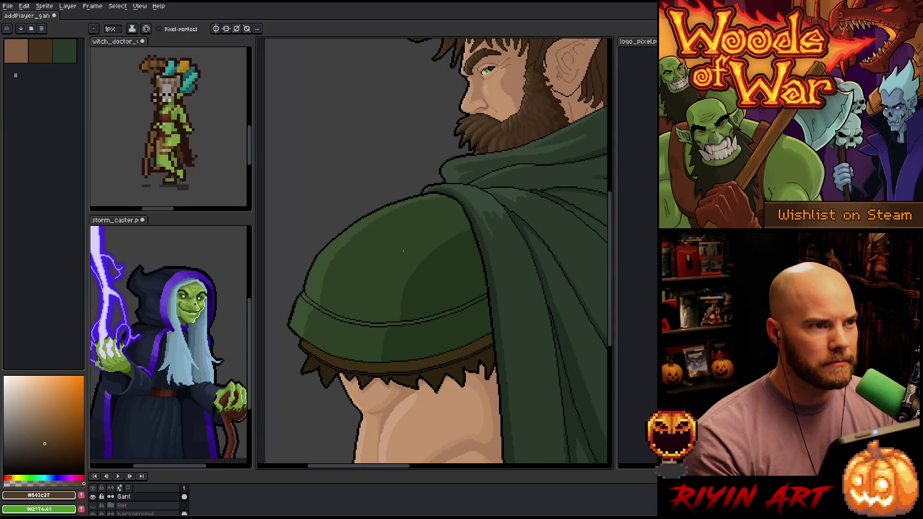
scroll(402, 248, "down", 1)
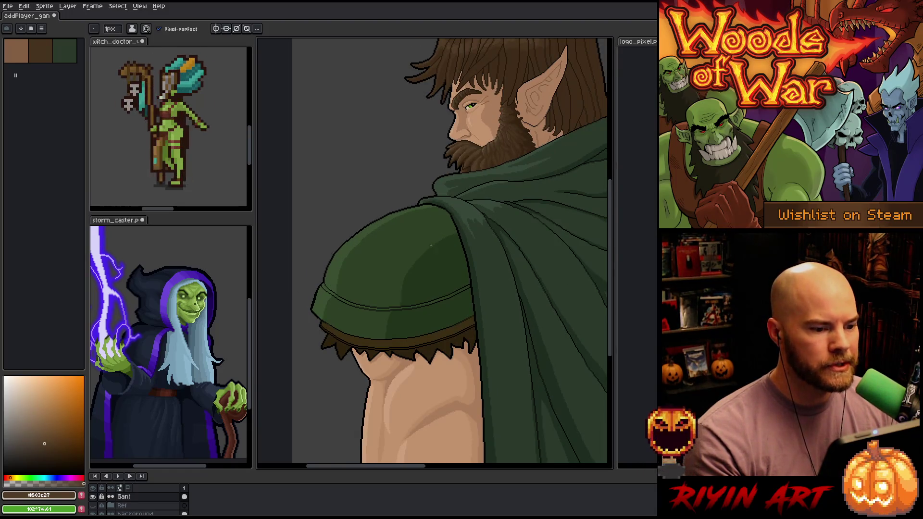
scroll(412, 267, "down", 2)
scroll(336, 307, "up", 2)
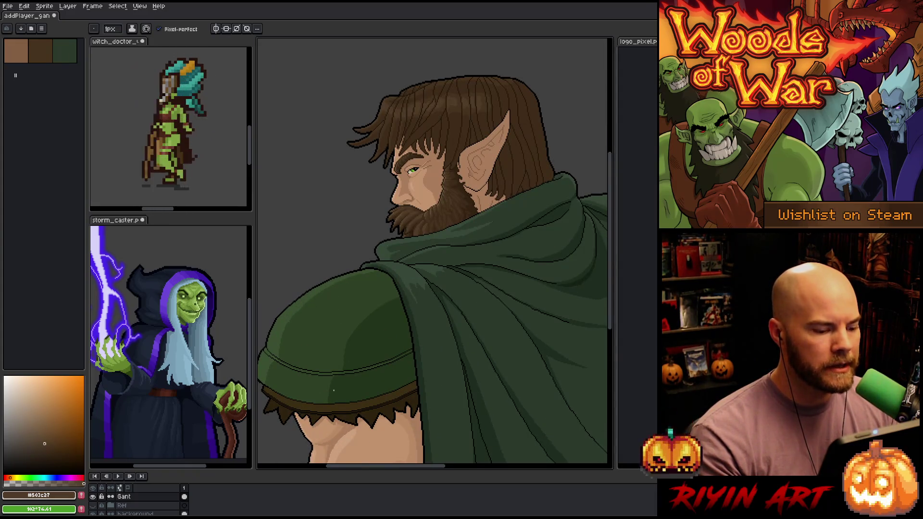
scroll(449, 342, "down", 1)
mouse_move(520, 246)
left_mouse_down()
mouse_move(449, 237)
mouse_move(437, 209)
mouse_move(455, 271)
left_mouse_up()
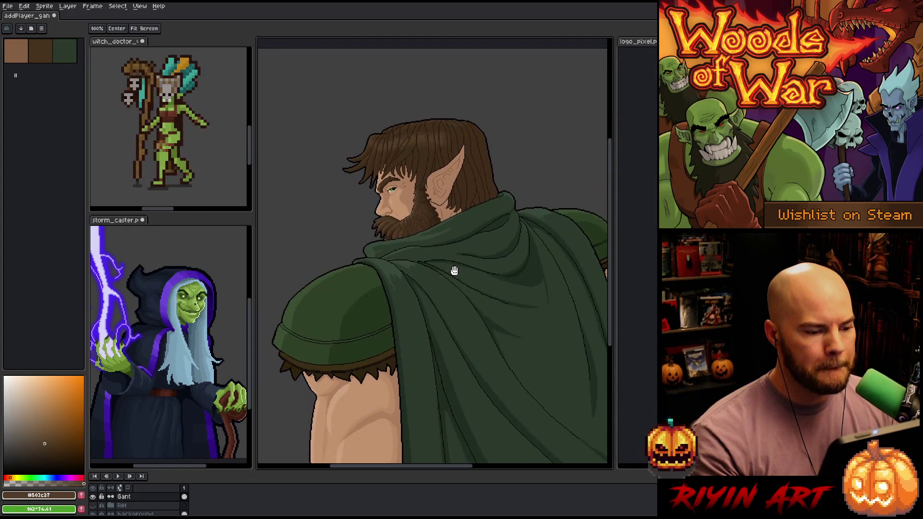
key("b")
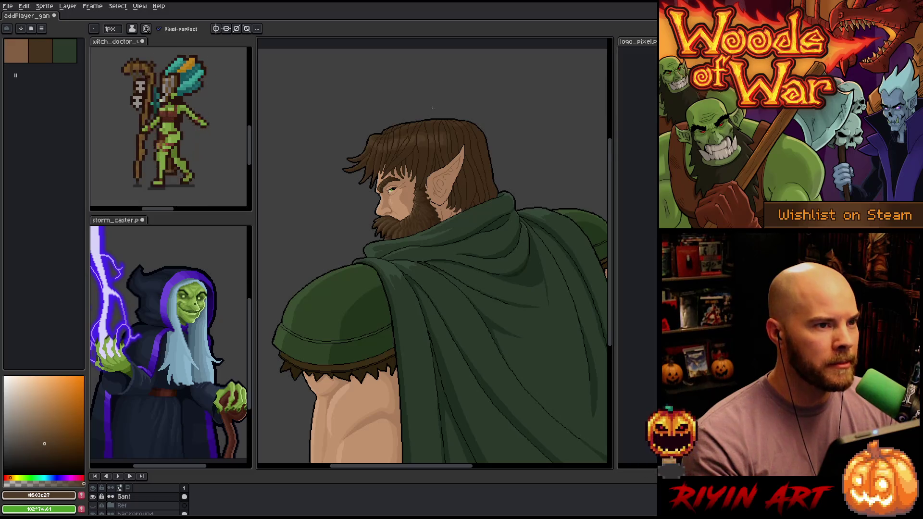
scroll(398, 158, "up", 1)
scroll(398, 157, "down", 2)
scroll(398, 155, "up", 1)
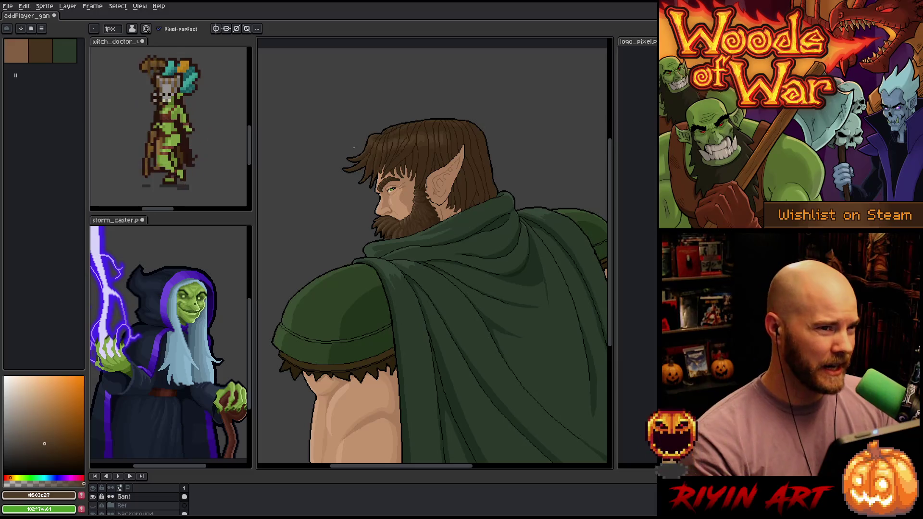
scroll(410, 151, "up", 1)
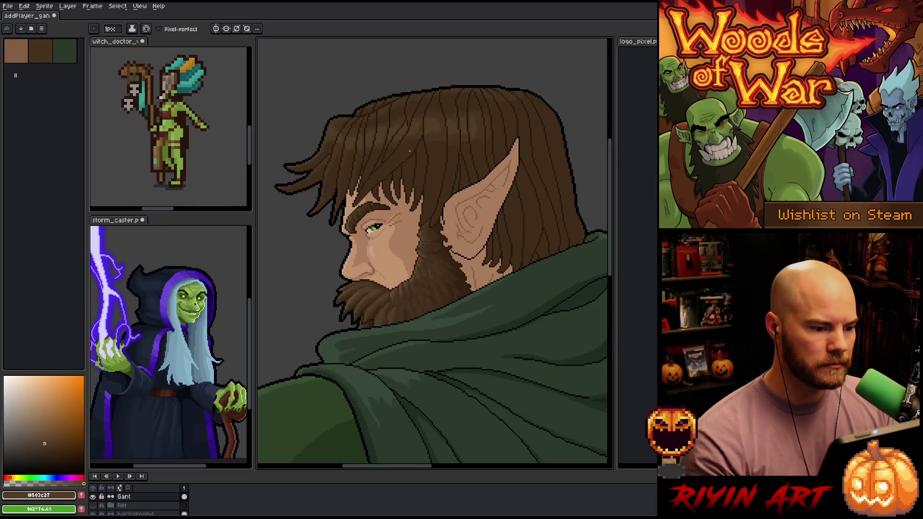
scroll(418, 148, "down", 1)
scroll(462, 151, "down", 1)
scroll(483, 153, "up", 1)
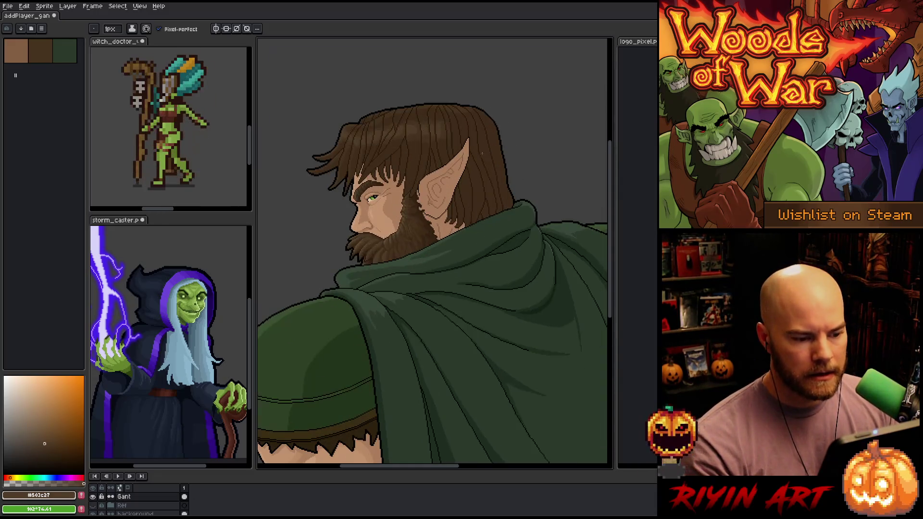
scroll(525, 188, "up", 3)
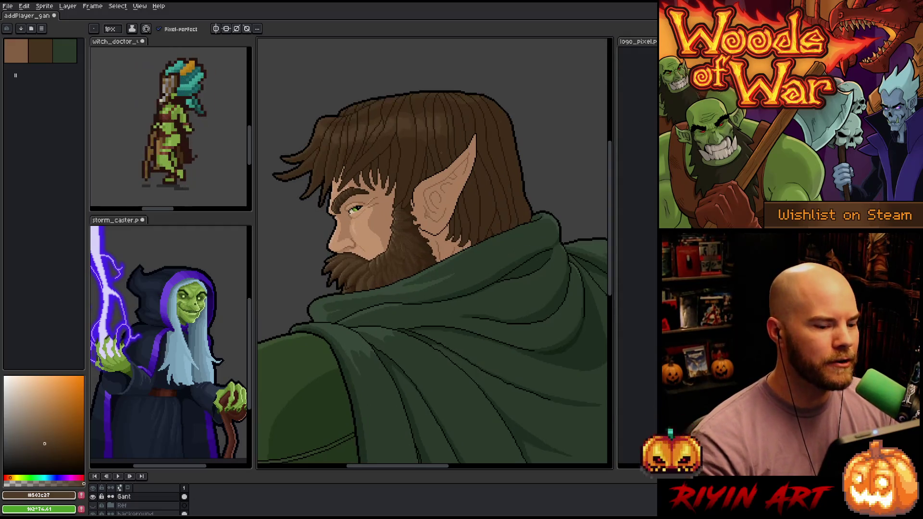
scroll(457, 247, "down", 1)
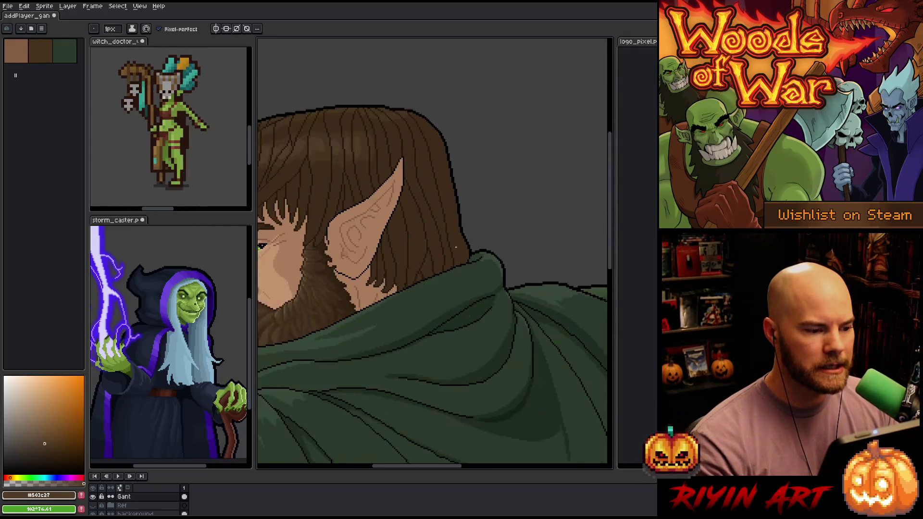
scroll(457, 247, "down", 2)
scroll(470, 200, "up", 1)
scroll(466, 262, "down", 1)
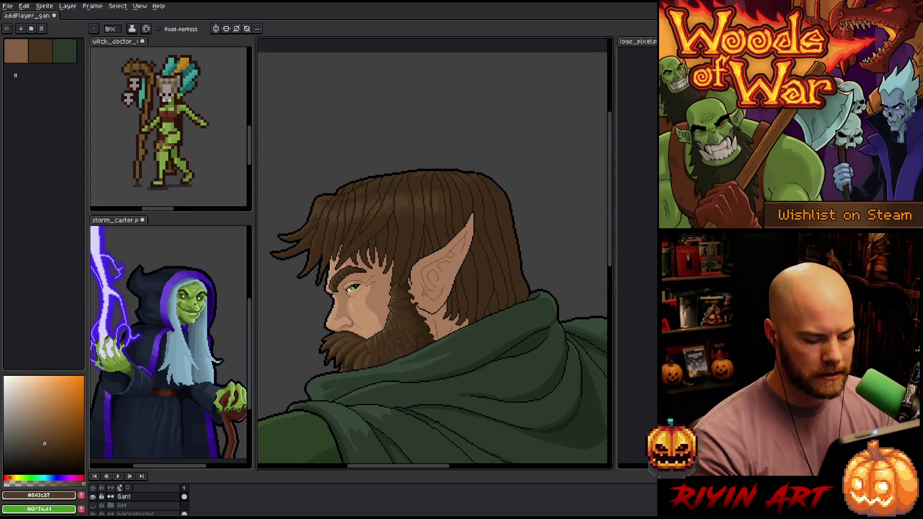
left_click_drag(569, 311, 493, 314)
Step: Pick the dark cloak green and paint pixels along the cloak edge beneath the hair
scroll(493, 313, "up", 1)
left_click(456, 346, "alt")
scroll(462, 307, "up", 2)
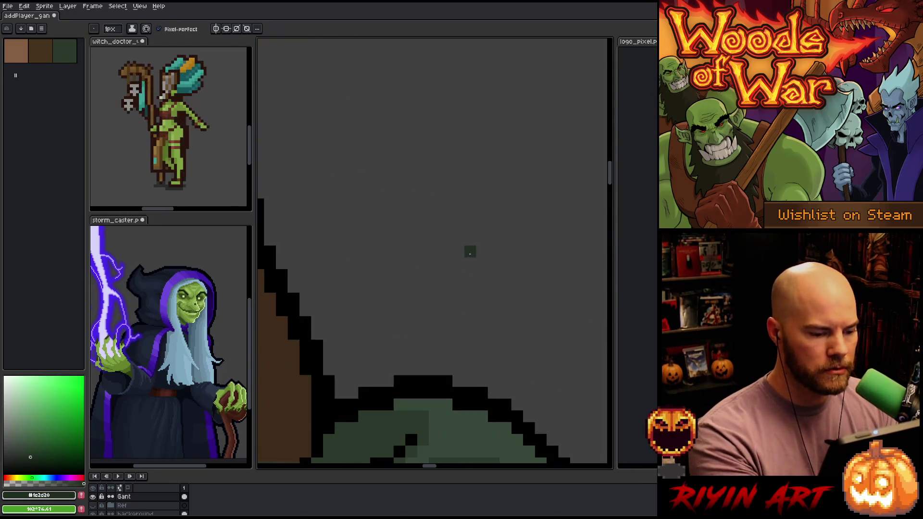
mouse_move(408, 397)
left_mouse_down()
mouse_move(493, 269)
mouse_move(489, 287)
mouse_move(460, 281)
mouse_move(418, 310)
left_mouse_up()
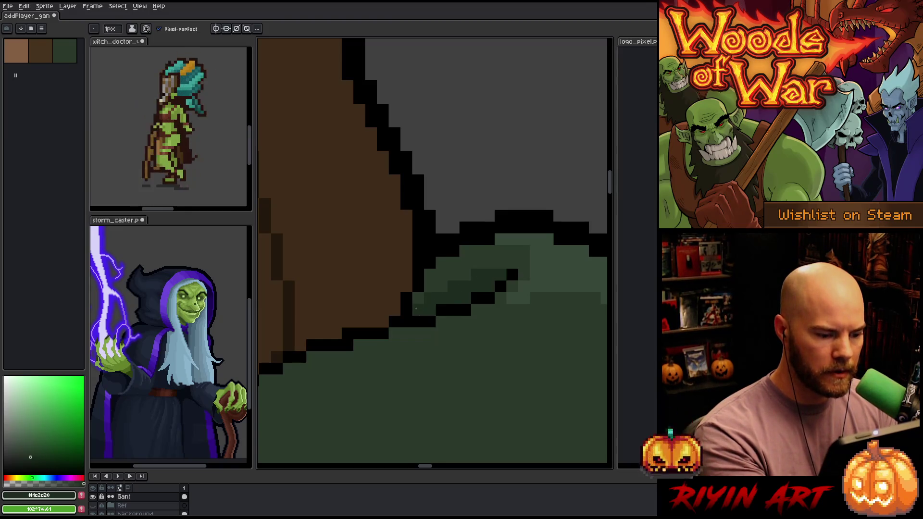
left_click(520, 237)
Step: Pan onto the elf's face and eyedrop the hair's dark brown #46331F
scroll(520, 237, "down", 4)
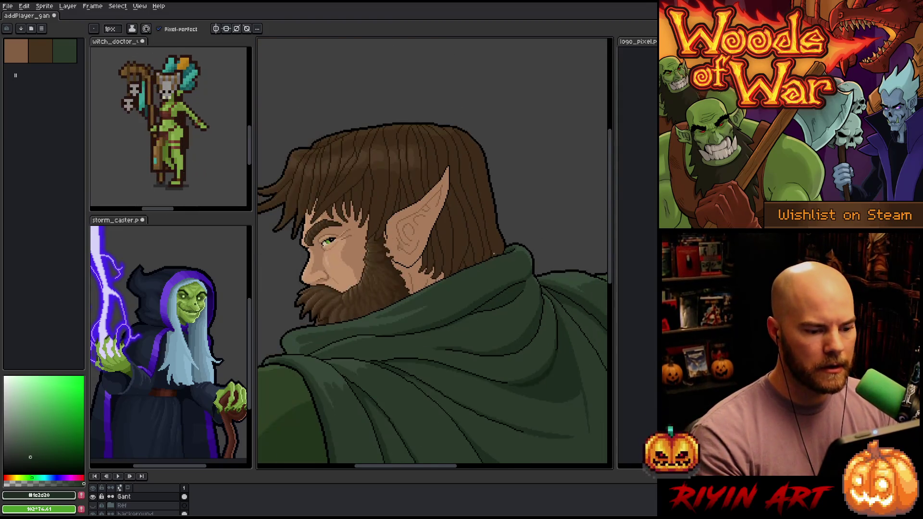
left_click_drag(322, 179, 439, 219)
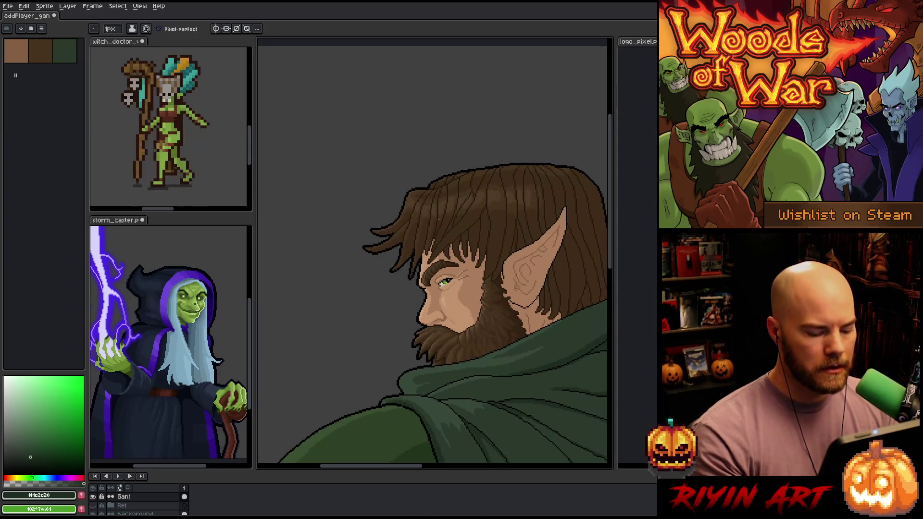
key("space")
scroll(454, 222, "up", 2)
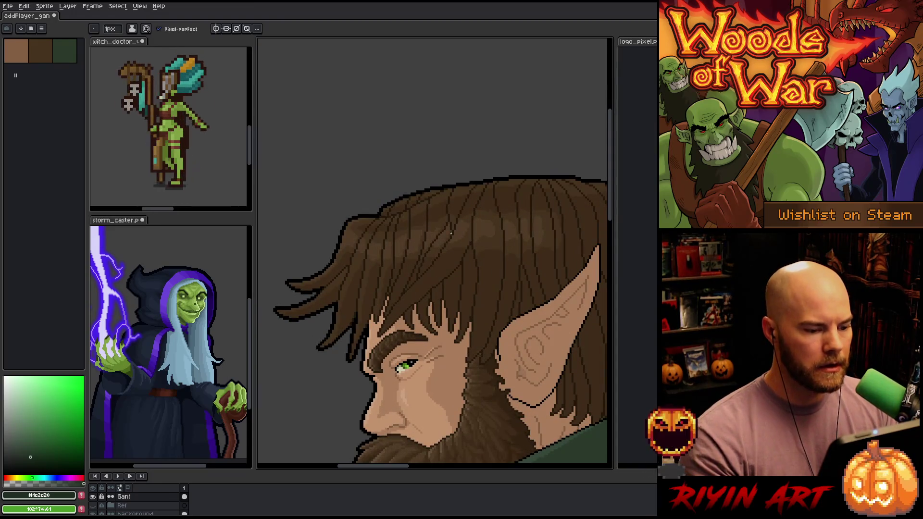
left_click_drag(451, 233, 425, 227)
left_click(457, 253, "alt")
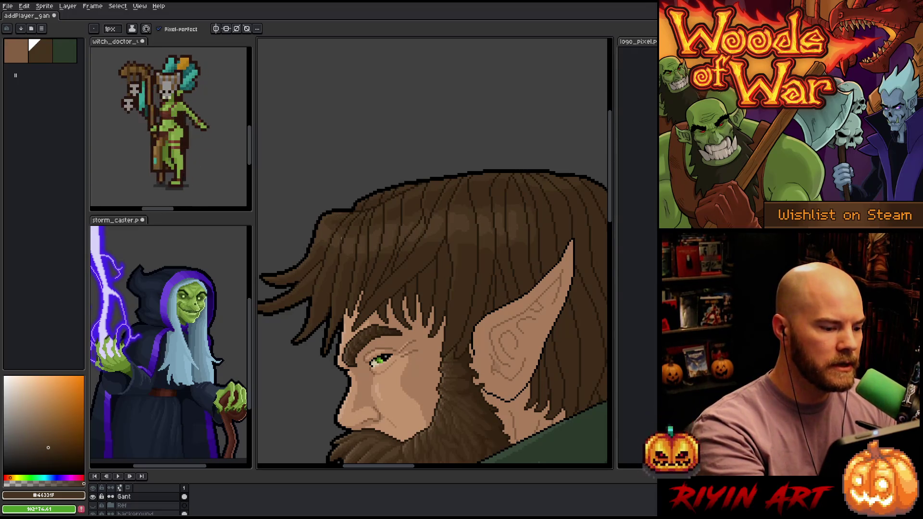
Step: Switch between hair browns, enlarge and widen the witch_doctor preview pane, and make it active
left_click(350, 234, "alt")
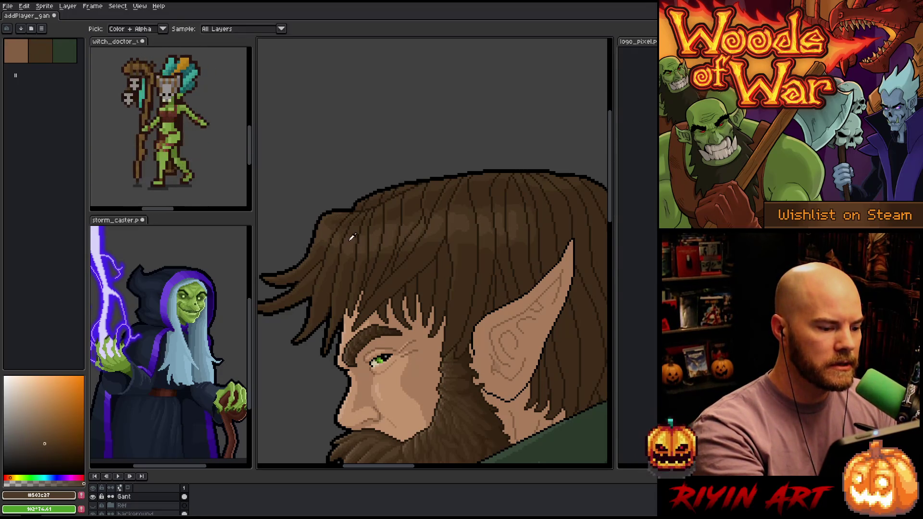
left_click(380, 214, "alt")
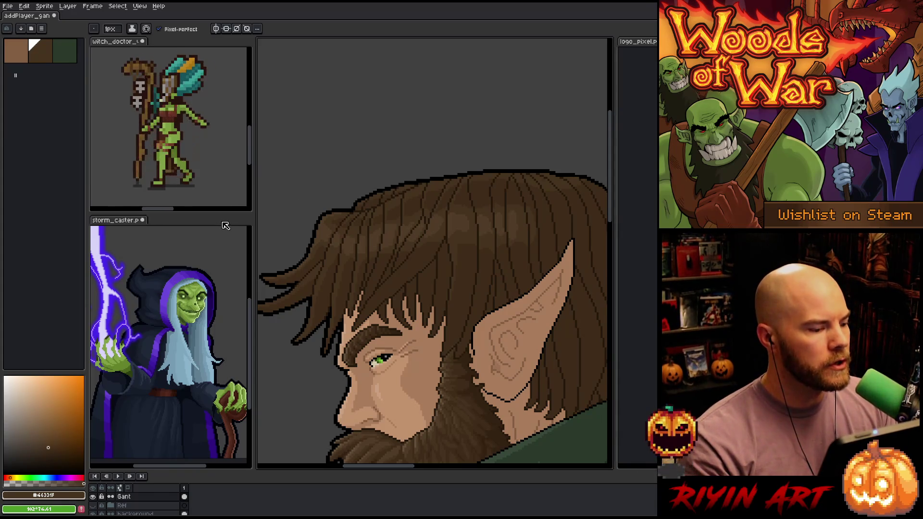
left_click_drag(220, 215, 219, 274)
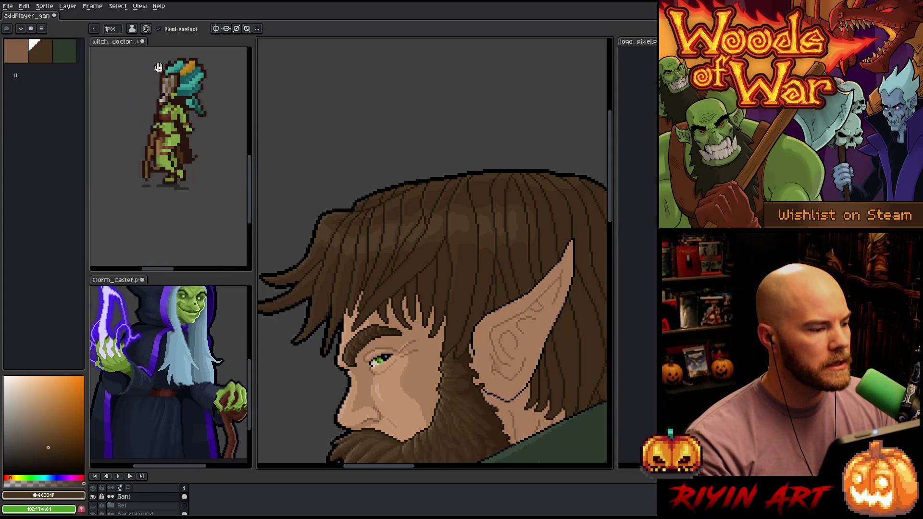
left_click(126, 50)
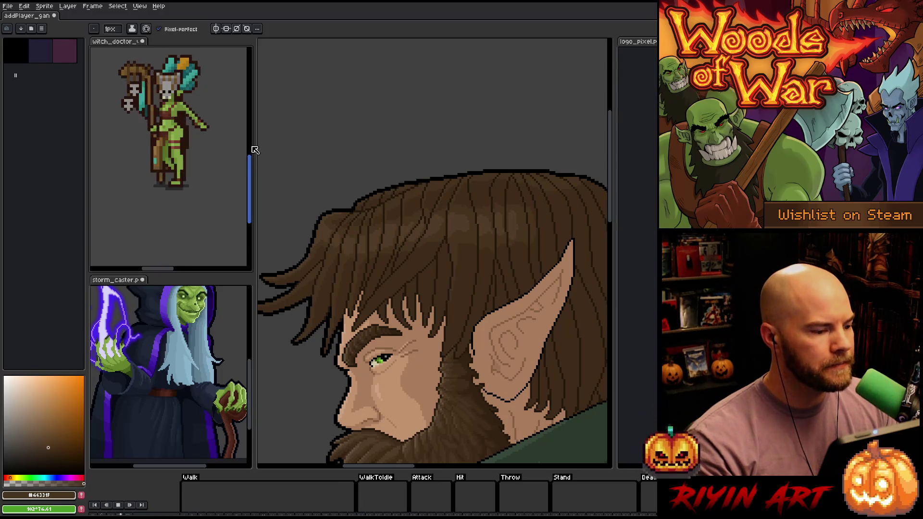
scroll(255, 150, "down", 5)
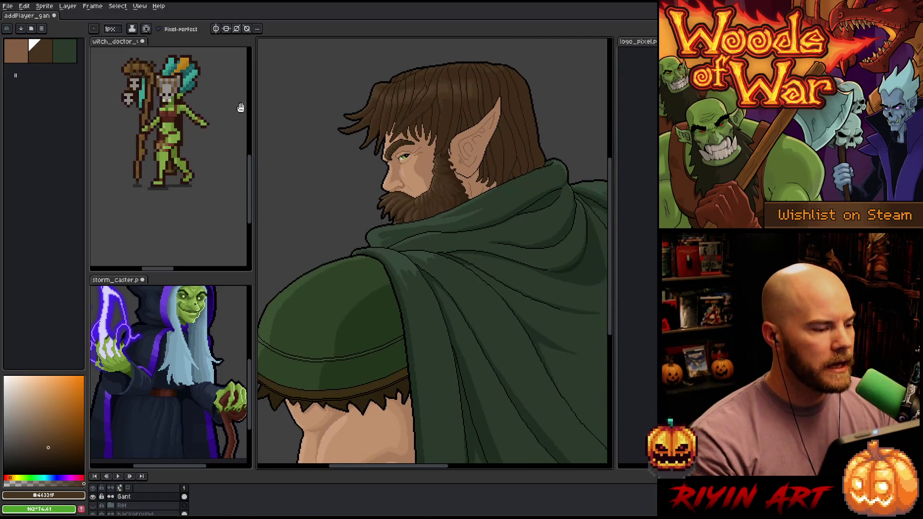
mouse_move(254, 147)
left_mouse_down()
mouse_move(308, 147)
mouse_move(288, 147)
left_mouse_up()
left_click(205, 119)
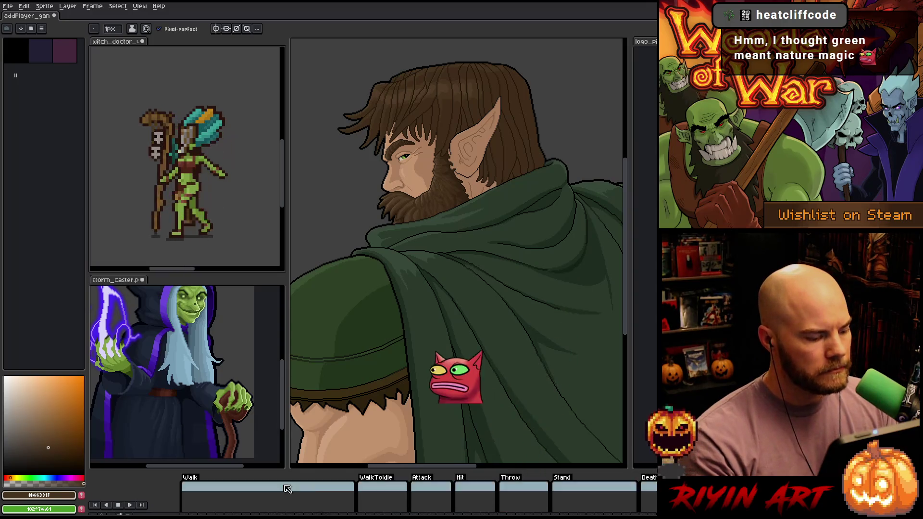
Step: Expand the timeline and jump to the WalkToIdle and Attack frames
mouse_move(330, 473)
left_mouse_down()
mouse_move(331, 382)
mouse_move(331, 410)
left_mouse_up()
key("space")
scroll(188, 168, "down", 2)
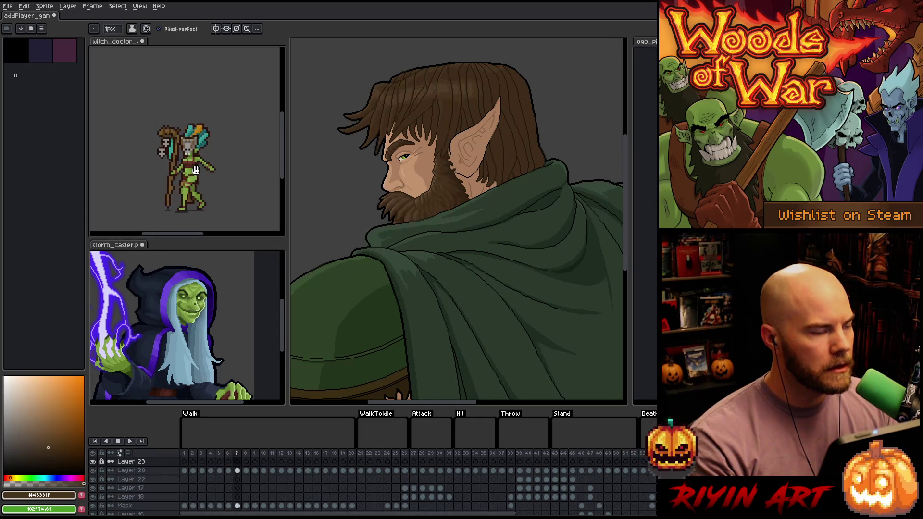
scroll(197, 167, "up", 1)
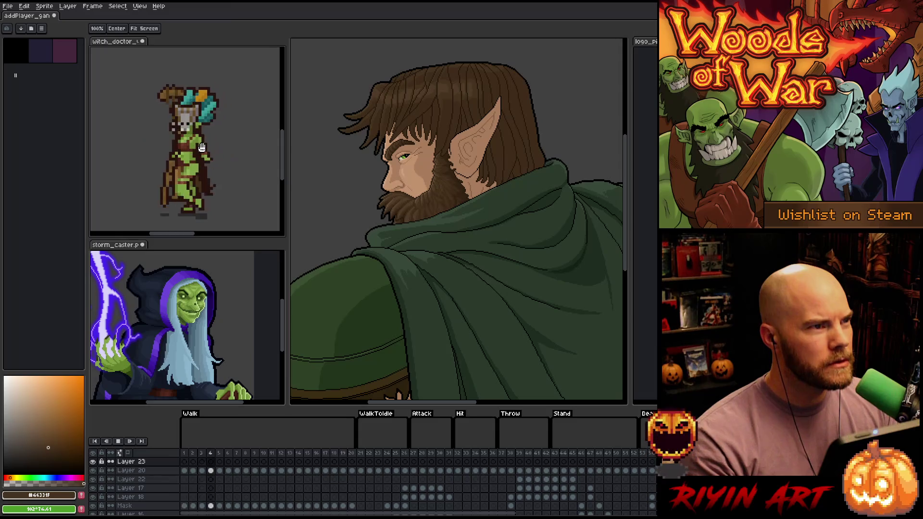
left_click(366, 455)
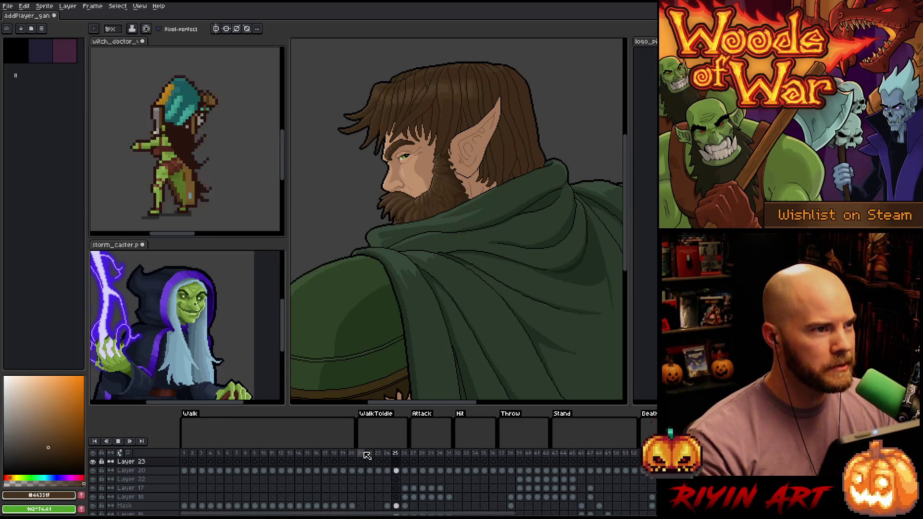
left_click(414, 453)
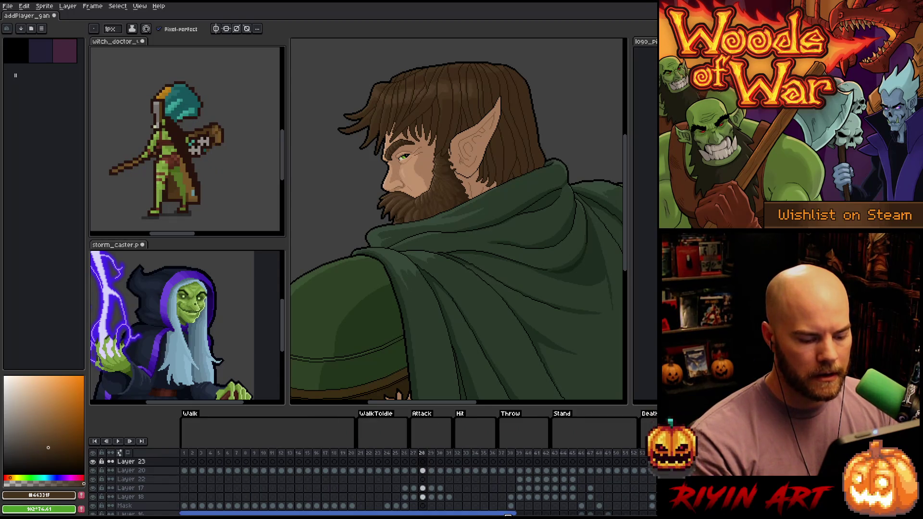
Step: Scroll through the timeline and play the witch doctor's animations, ending at frame 42
scroll(650, 513, "right", 10)
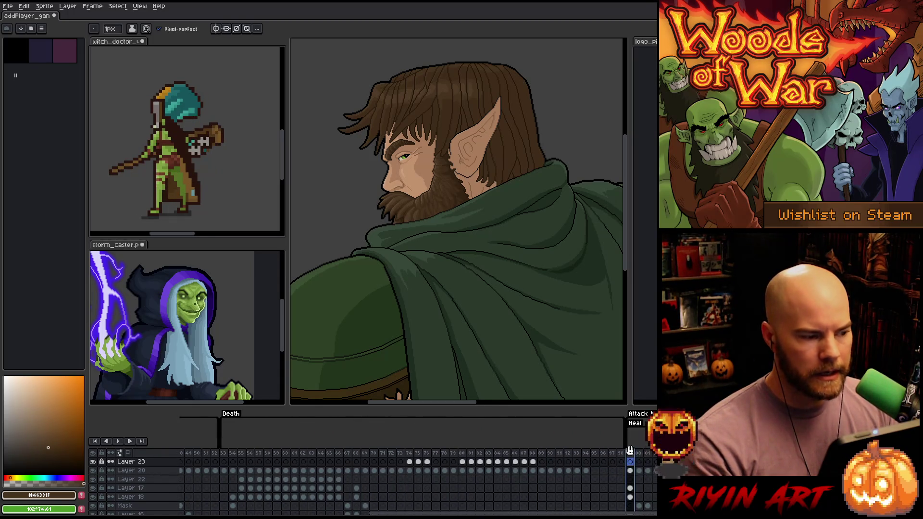
scroll(195, 192, "down", 1)
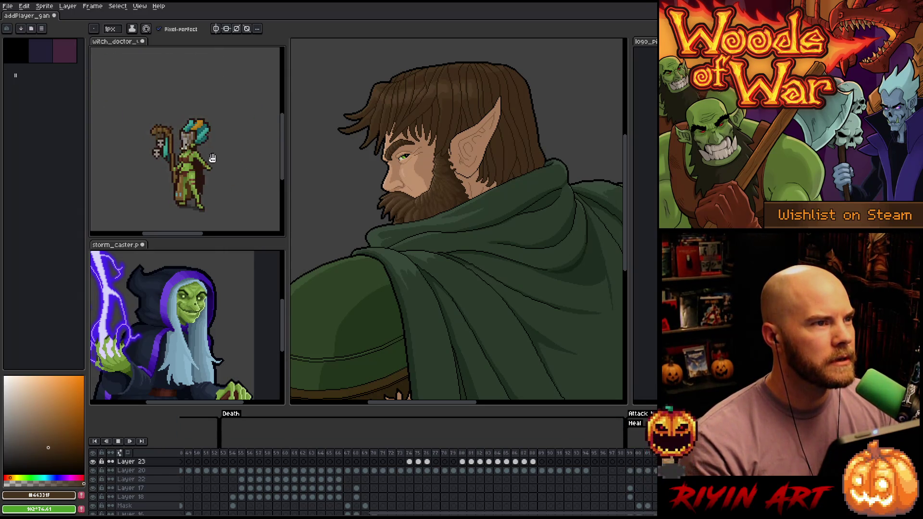
scroll(212, 172, "up", 1)
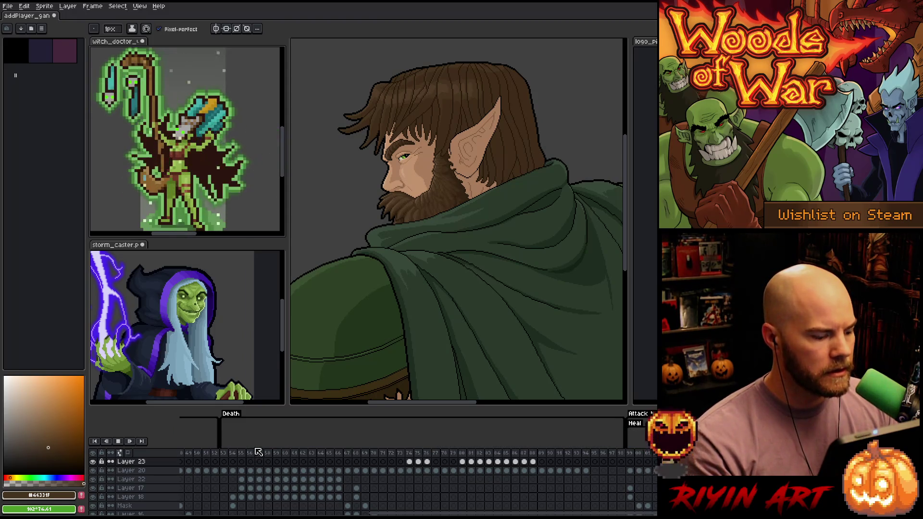
scroll(218, 198, "down", 2)
scroll(294, 464, "down", 2)
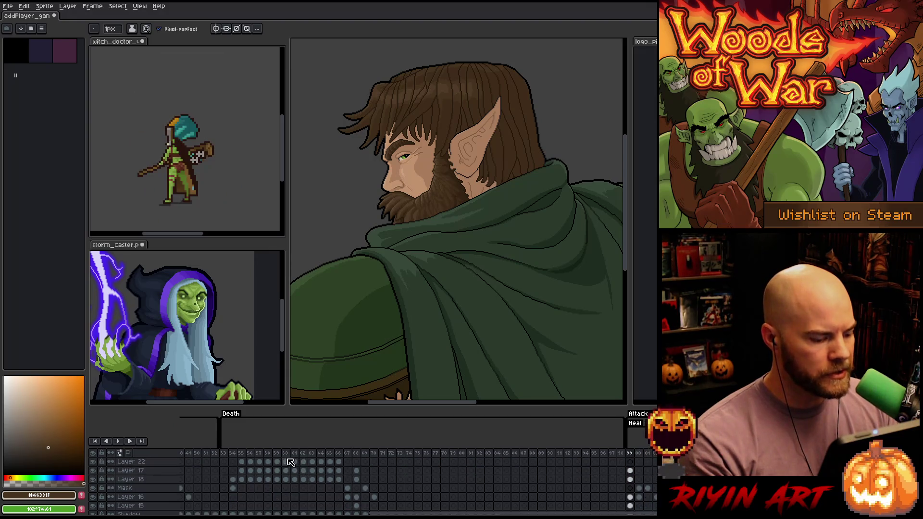
scroll(342, 453, "left", 5)
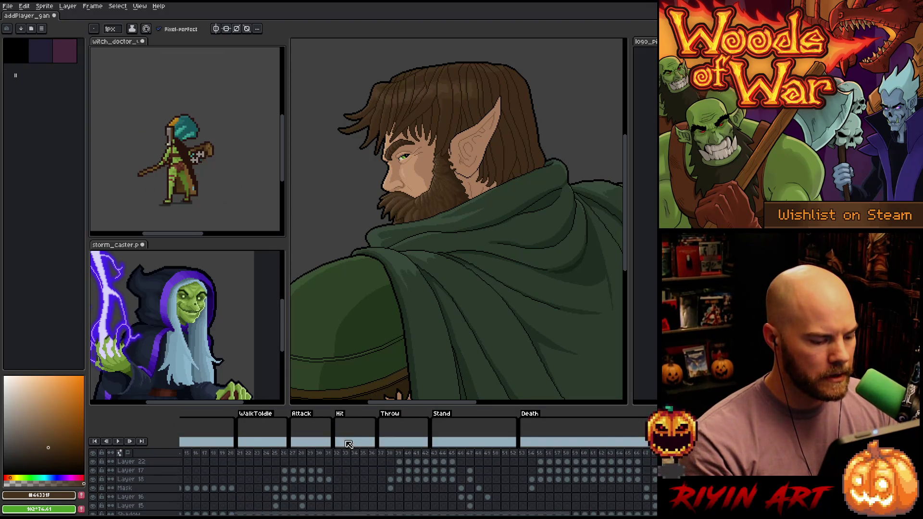
key("Return")
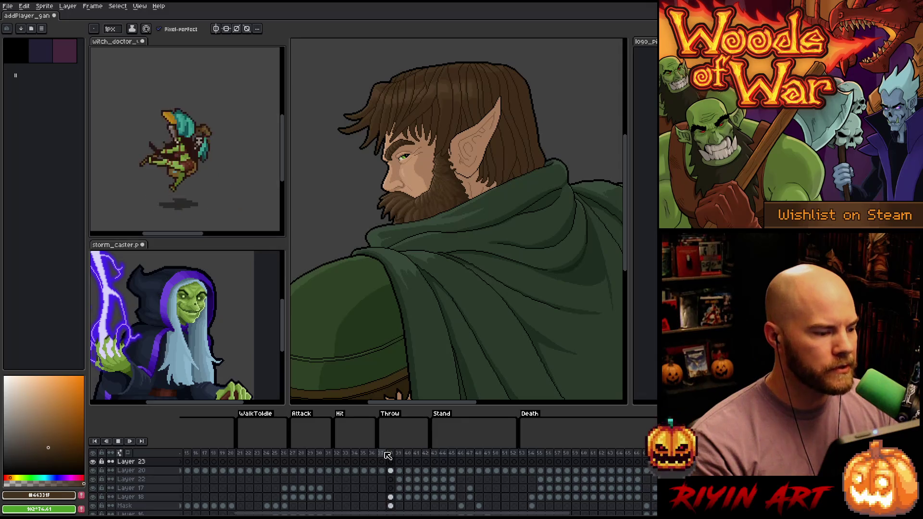
scroll(173, 198, "up", 4)
scroll(163, 176, "down", 3)
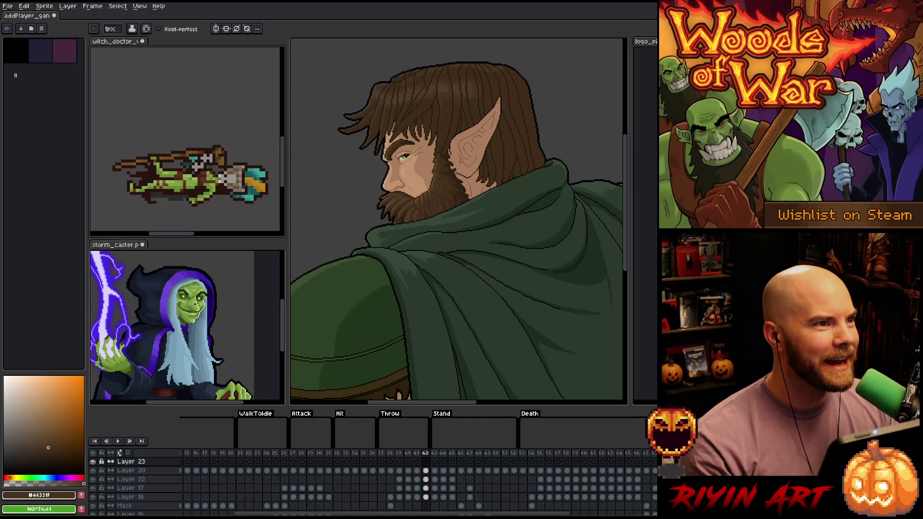
scroll(168, 183, "up", 2)
scroll(172, 184, "down", 2)
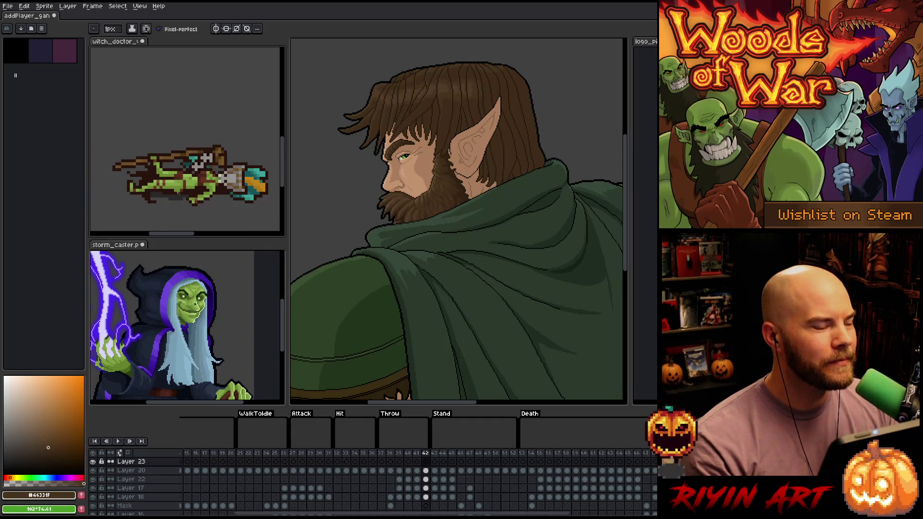
scroll(177, 192, "down", 1)
scroll(177, 191, "up", 1)
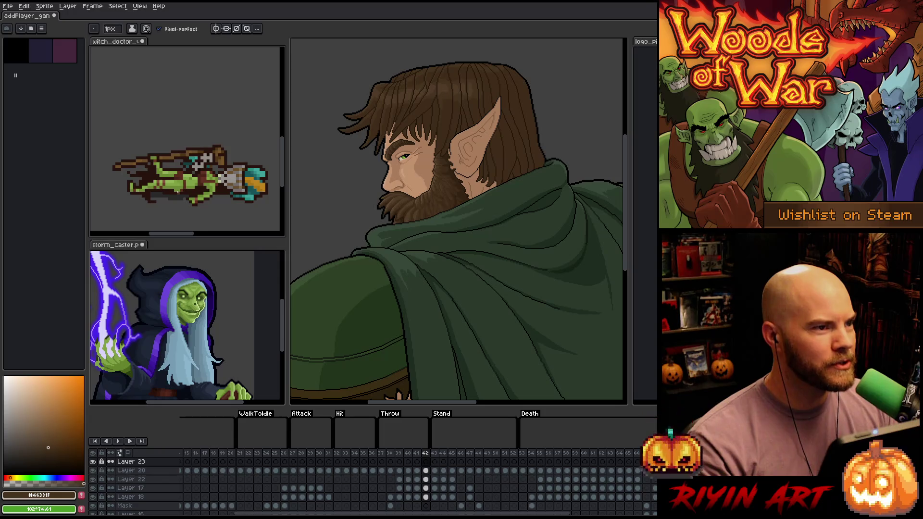
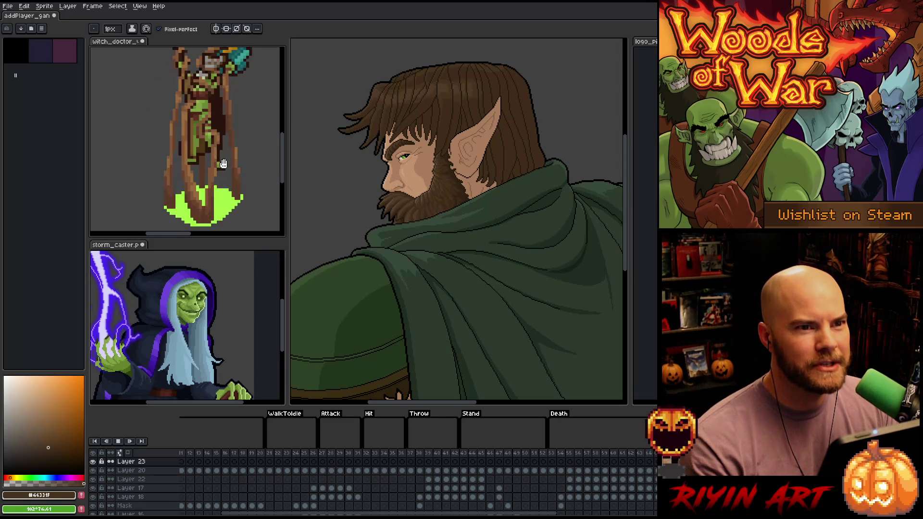
Step: Restart the witch doctor walk preview from its first frame
key("Return")
left_click_drag(307, 515, 262, 514)
left_click(201, 454)
key("Return")
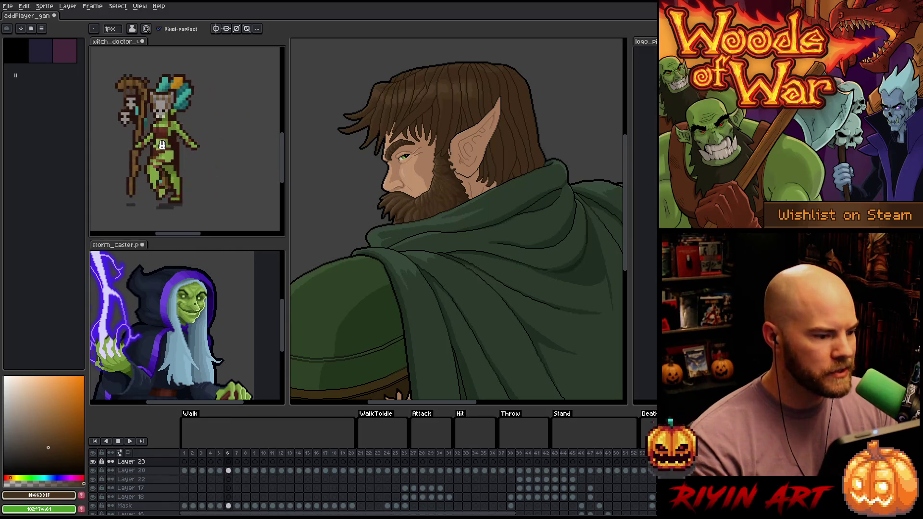
Step: Widen the canvas area and make the elf portrait the active document
left_click_drag(286, 155, 259, 156)
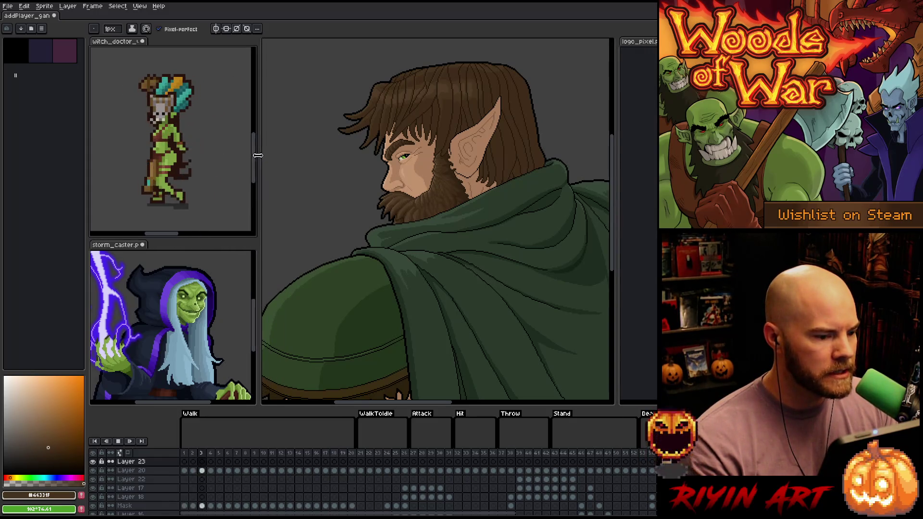
left_click(288, 172)
scroll(288, 172, "down", 3)
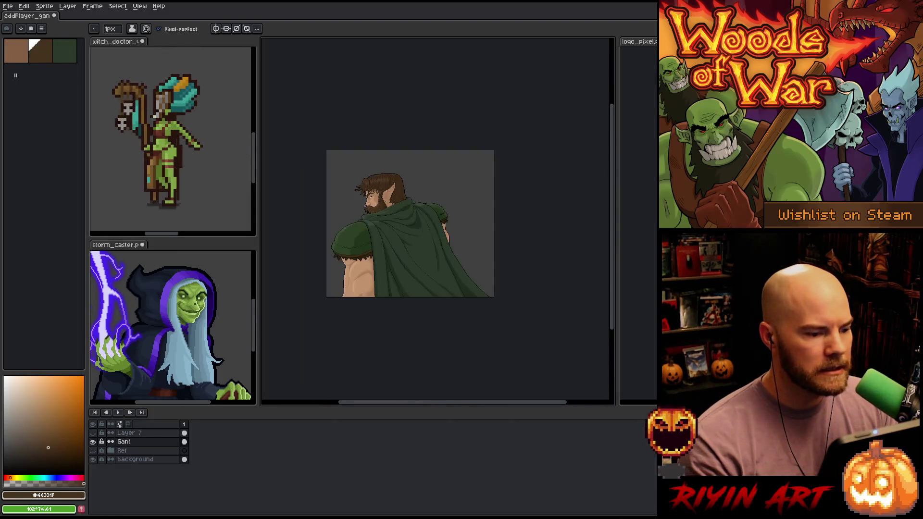
Step: Zoom into the eye and hair and sample the darkest brown #23180C
scroll(399, 221, "up", 2)
mouse_move(404, 226)
left_mouse_down()
mouse_move(412, 231)
mouse_move(416, 184)
left_mouse_up()
scroll(422, 194, "down", 1)
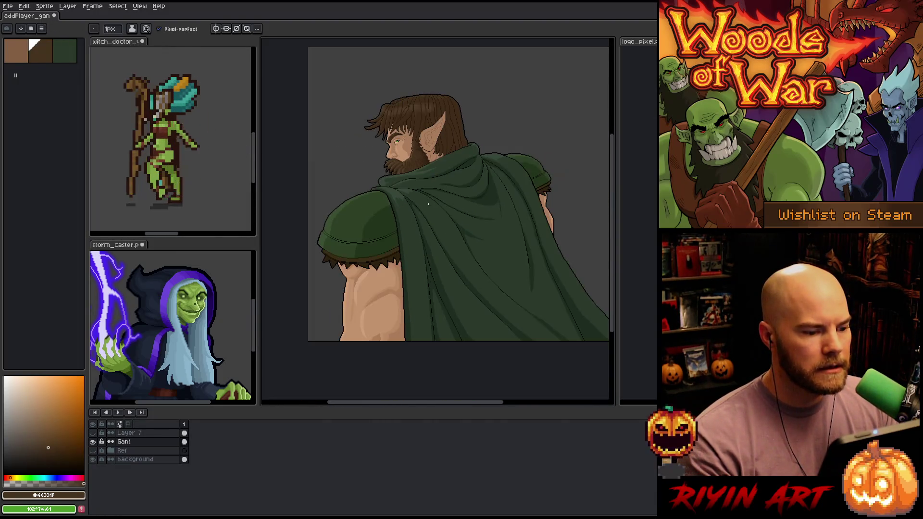
scroll(422, 236, "up", 5)
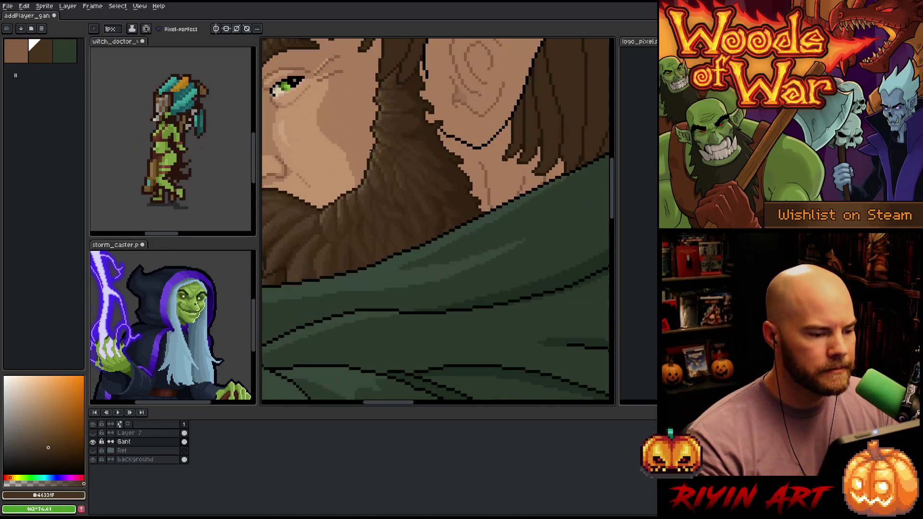
key("space")
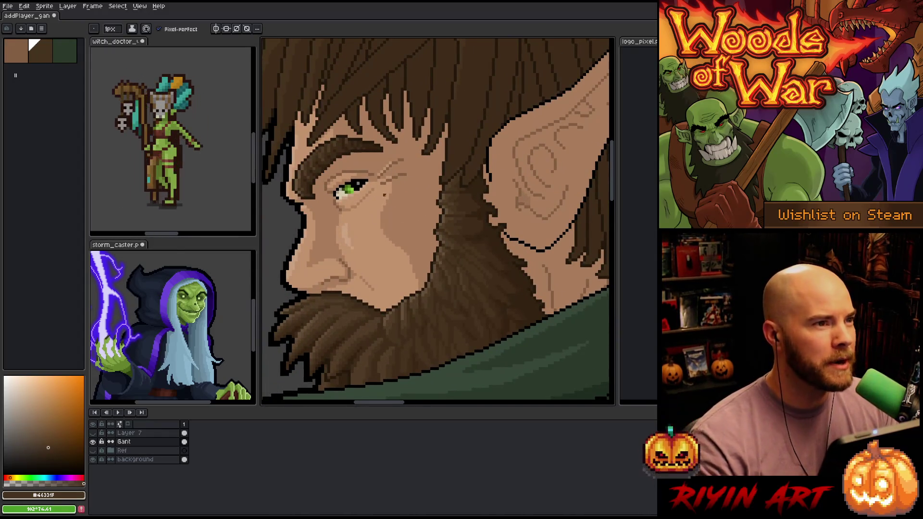
scroll(387, 198, "down", 2)
scroll(387, 198, "up", 3)
scroll(385, 197, "down", 3)
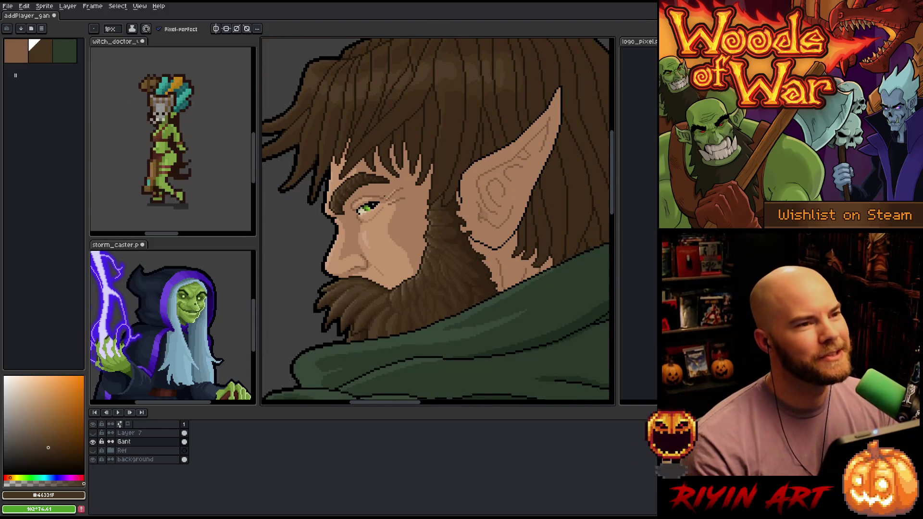
scroll(386, 198, "up", 3)
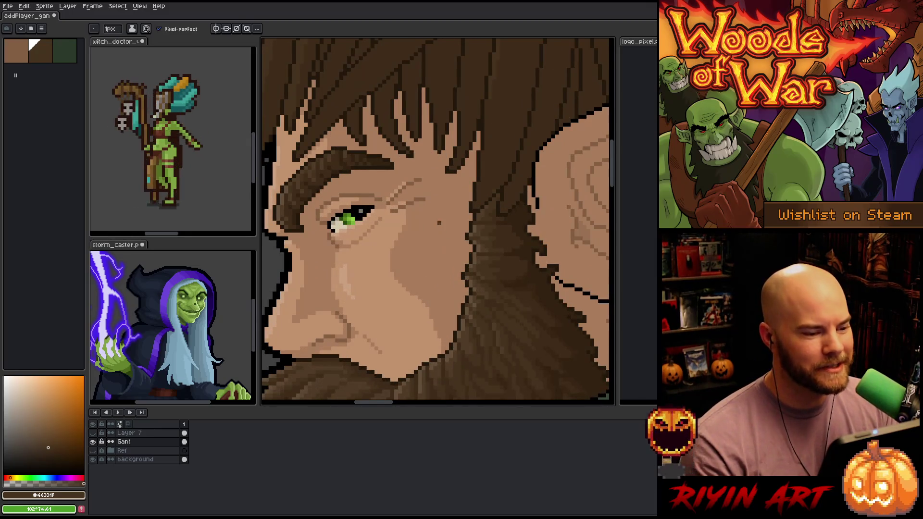
scroll(420, 142, "up", 1)
left_click(420, 140, "alt")
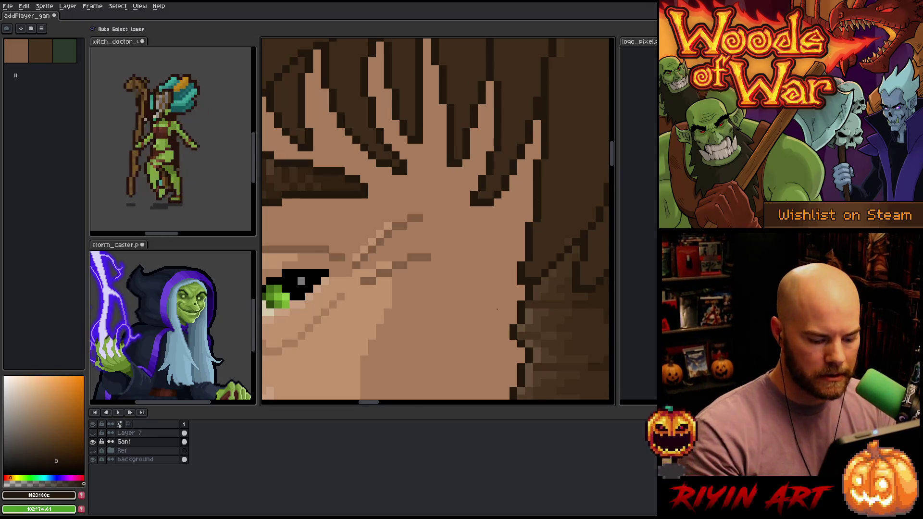
Step: Frame the whole face and hide the timeline to enlarge the canvas
scroll(497, 311, "down", 5)
mouse_move(481, 293)
left_mouse_down()
mouse_move(384, 248)
mouse_move(447, 211)
mouse_move(384, 165)
left_mouse_up()
scroll(408, 200, "up", 1)
key("Tab")
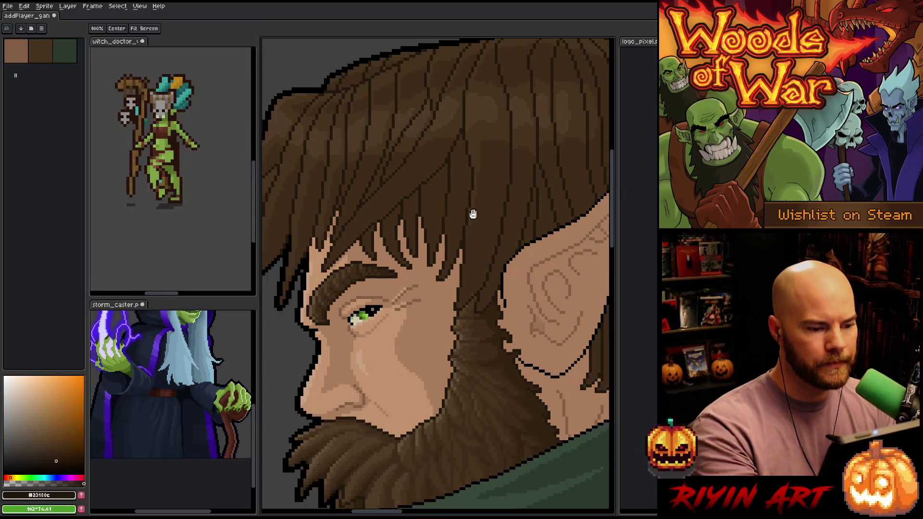
Step: Touch up hair strands using browns #46331f and #3f2c19 sampled from the hair
mouse_move(476, 161)
left_mouse_down()
mouse_move(474, 196)
mouse_move(472, 140)
left_mouse_up()
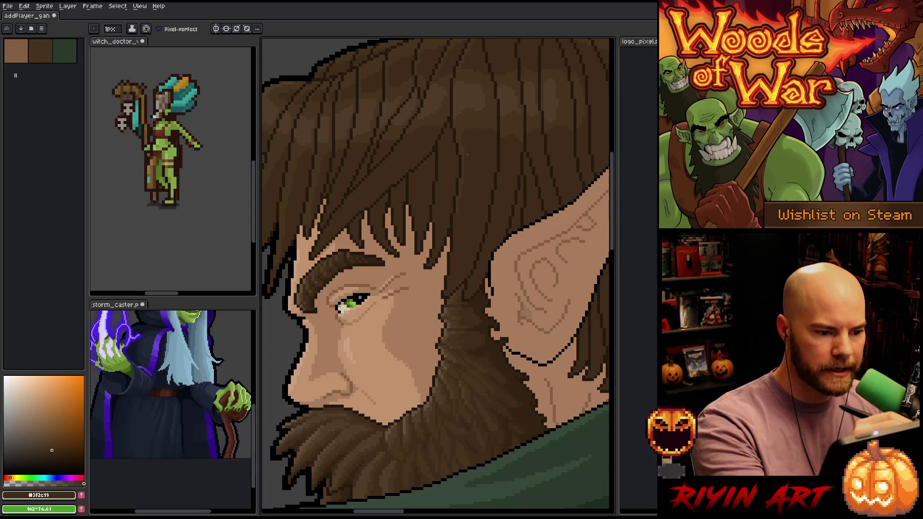
left_click_drag(476, 111, 485, 139)
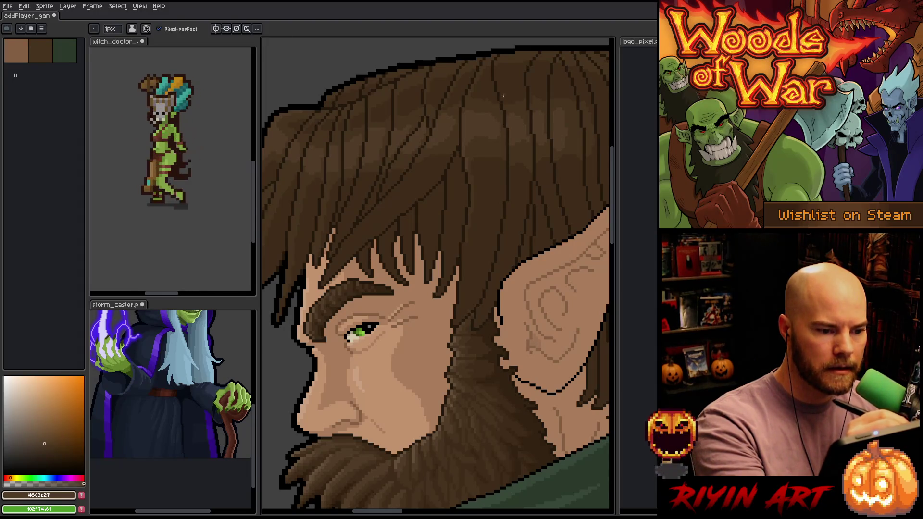
left_click(483, 99, "alt")
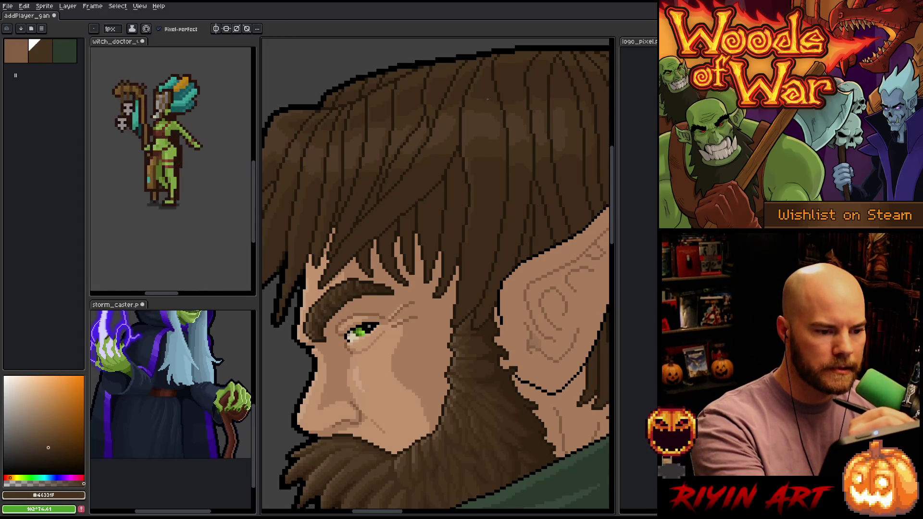
left_click(488, 83, "alt")
left_click_drag(466, 152, 458, 169)
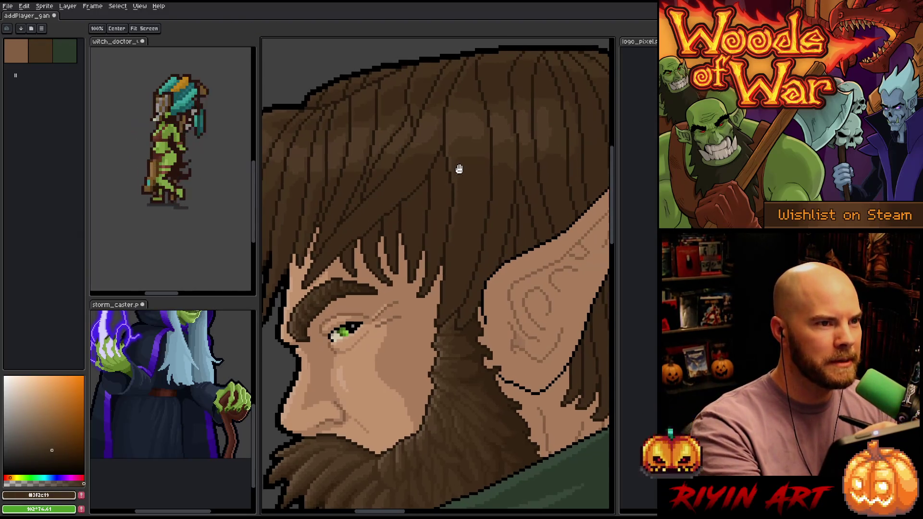
key("b")
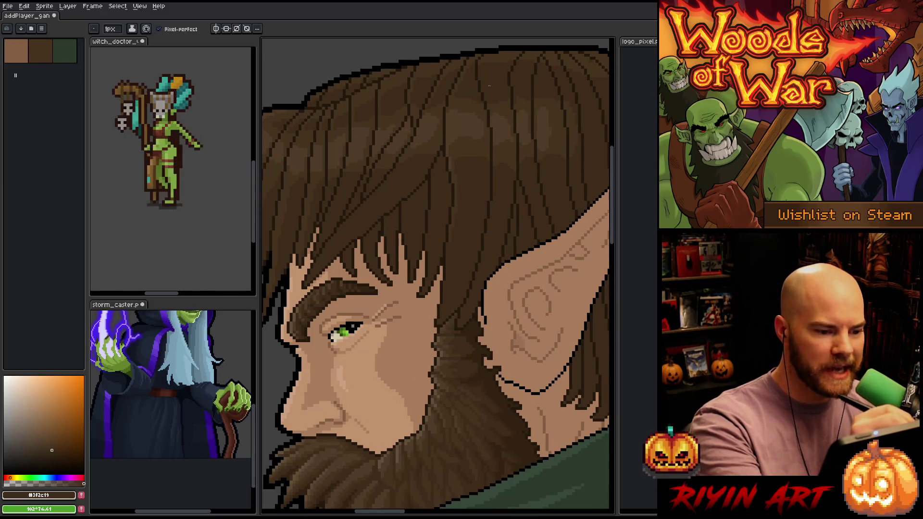
left_click(456, 137, "alt")
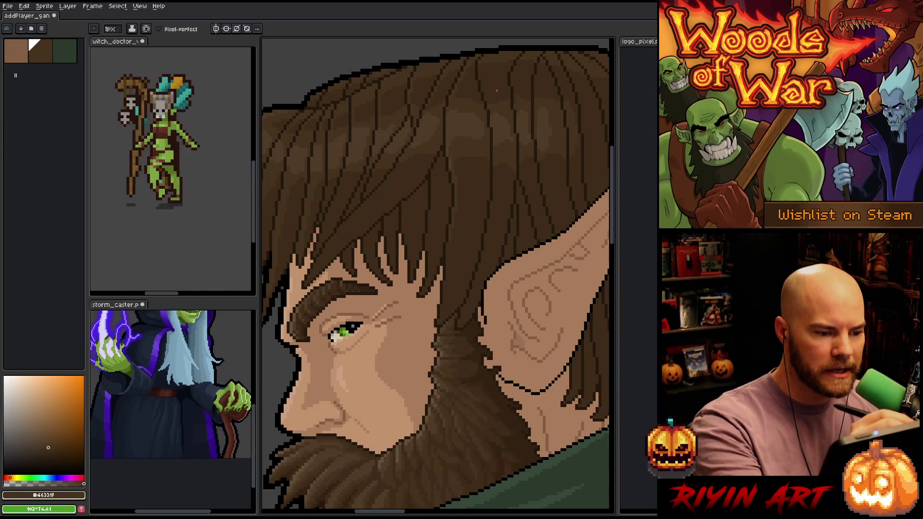
left_click(452, 109, "alt")
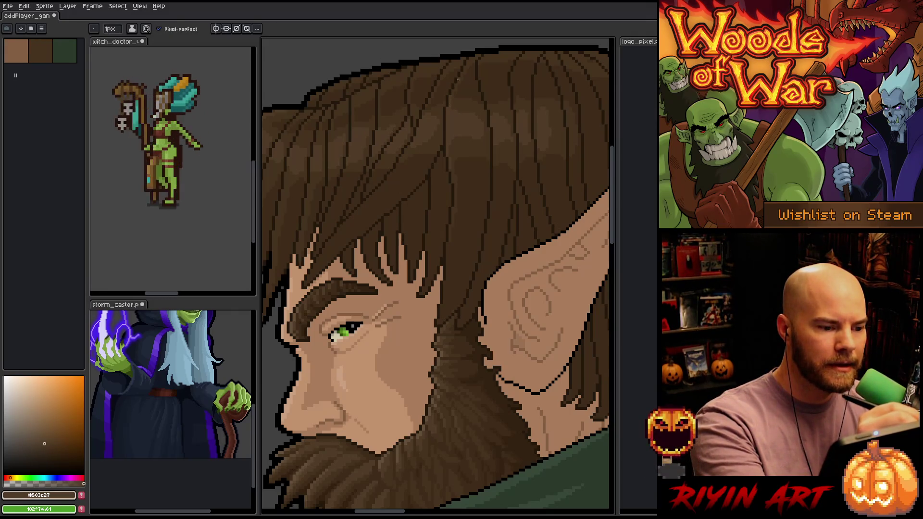
left_click_drag(491, 225, 466, 243)
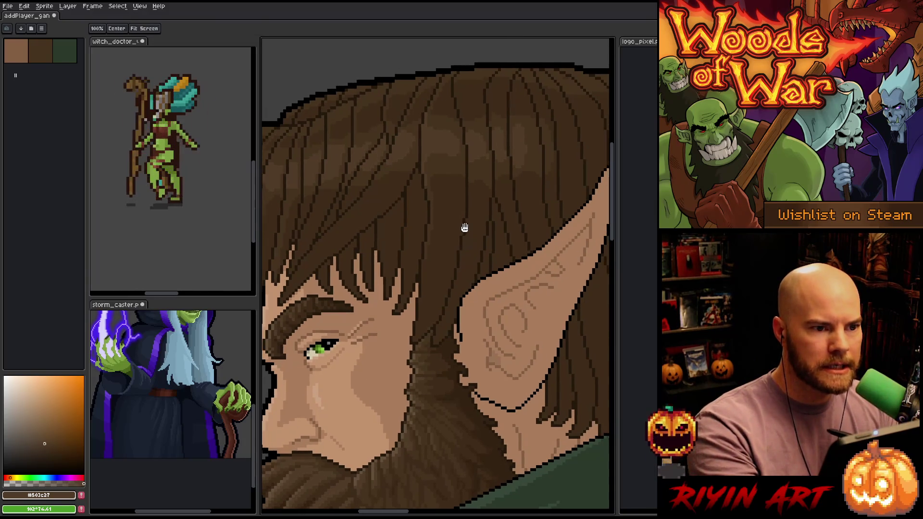
Step: Shade strands across the crown, alternating darker #46331f and mid #503c27 browns
key("b")
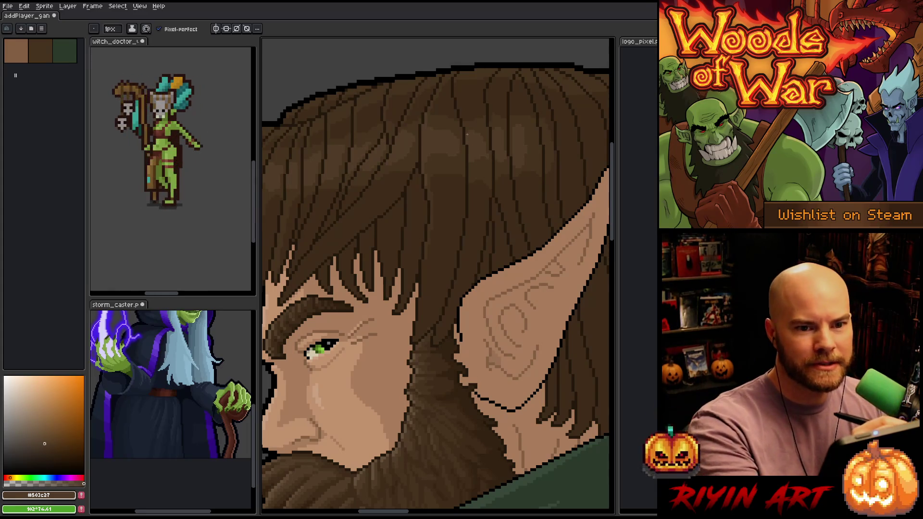
key("space")
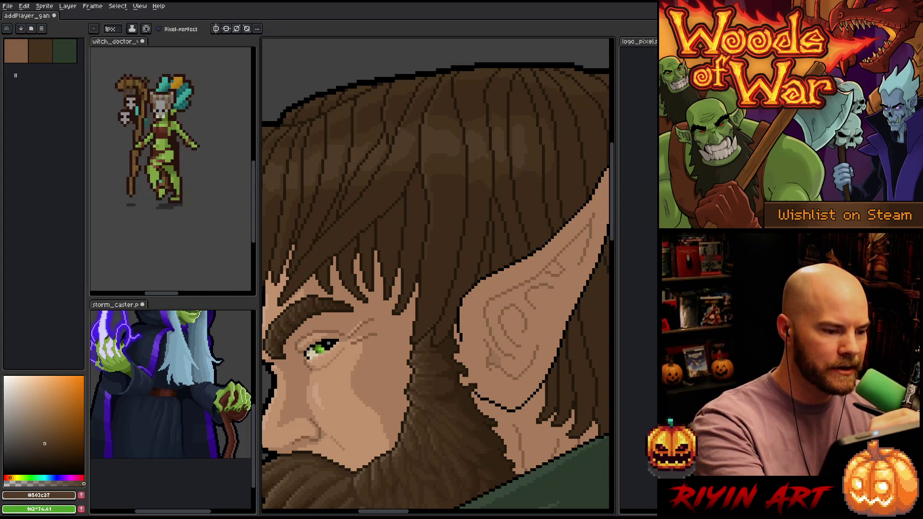
left_click(403, 124, "alt")
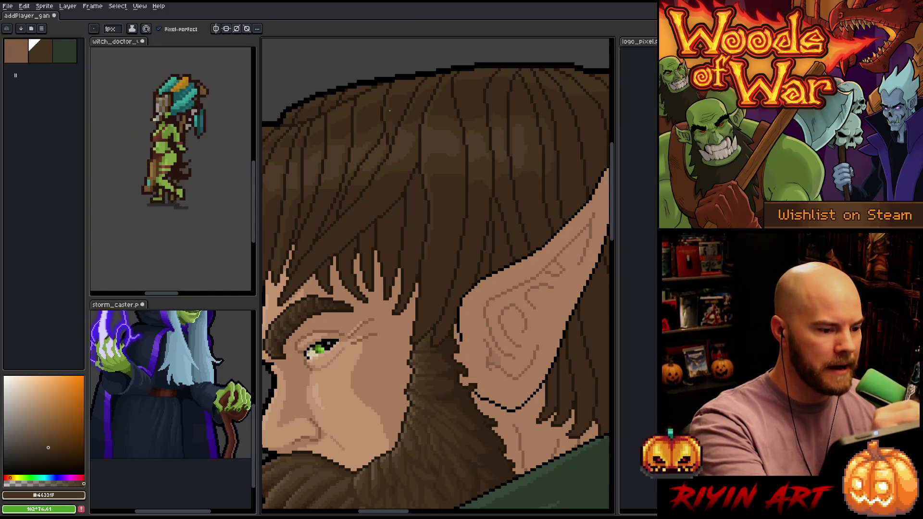
left_click(387, 126, "alt")
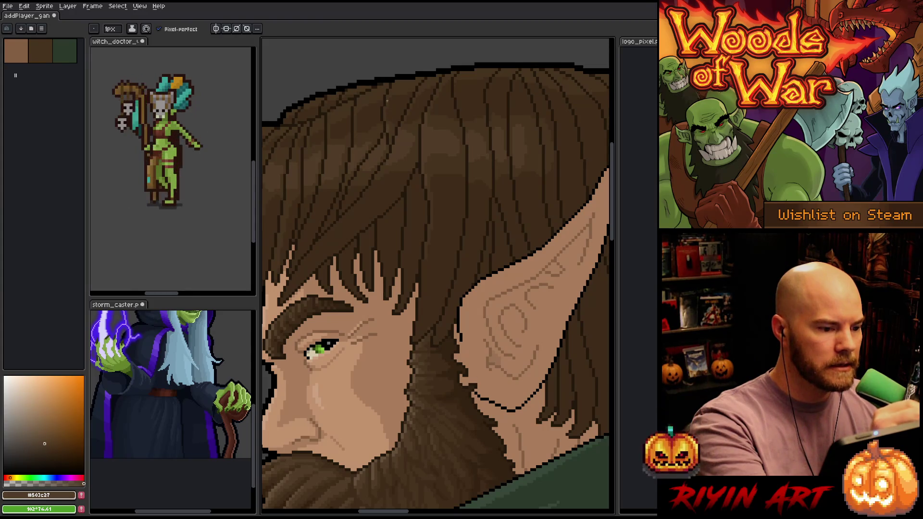
left_click(388, 119, "alt")
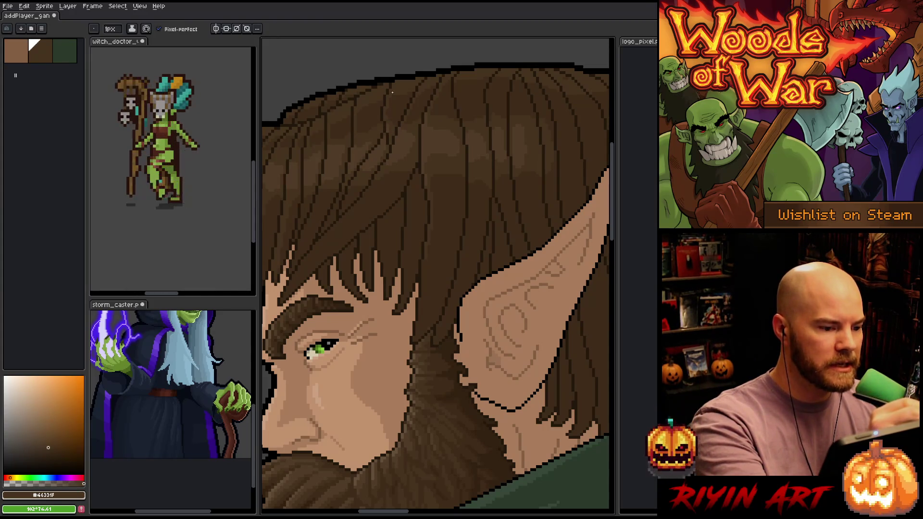
left_click(387, 123, "alt")
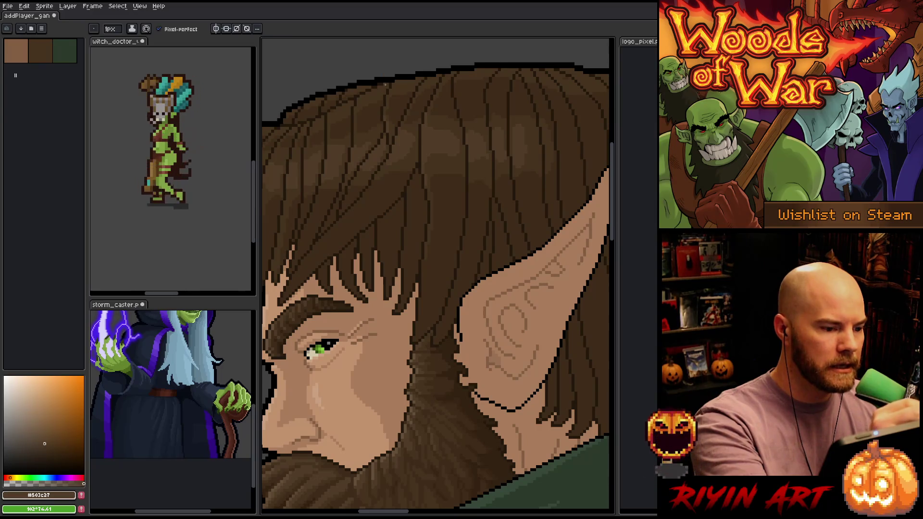
left_click(386, 109, "alt")
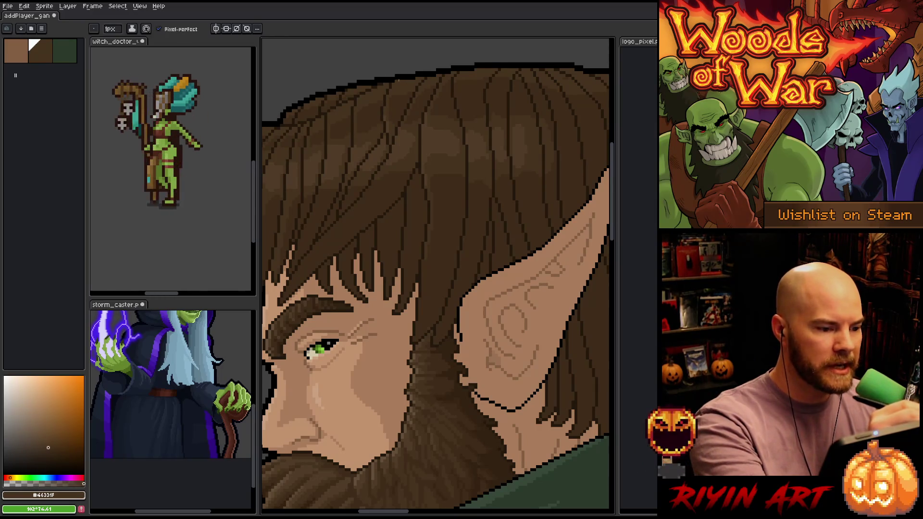
left_click(385, 116, "alt")
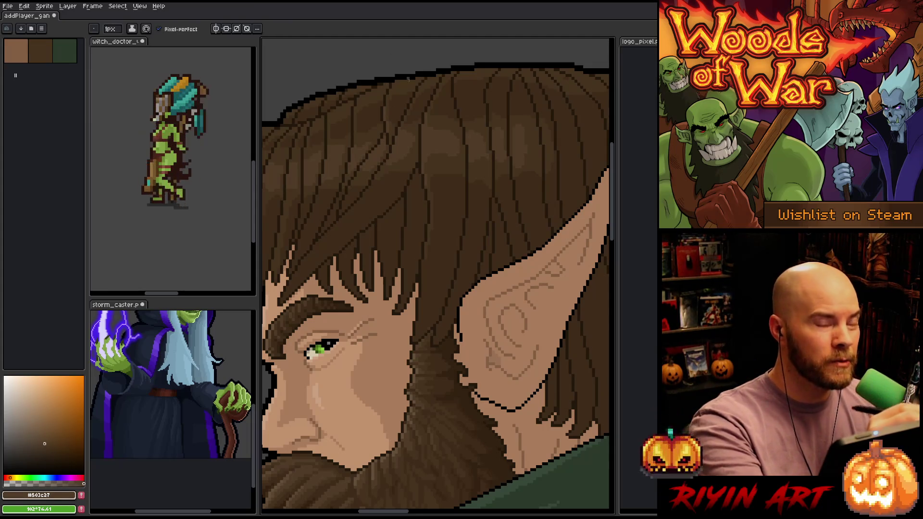
left_click(390, 121, "alt")
left_click(397, 112, "alt")
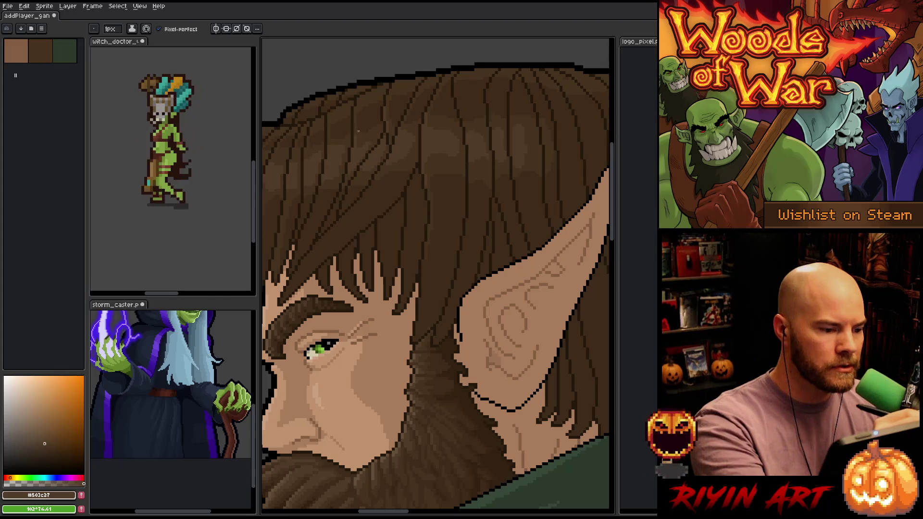
left_click(331, 131, "alt")
scroll(474, 264, "up", 2)
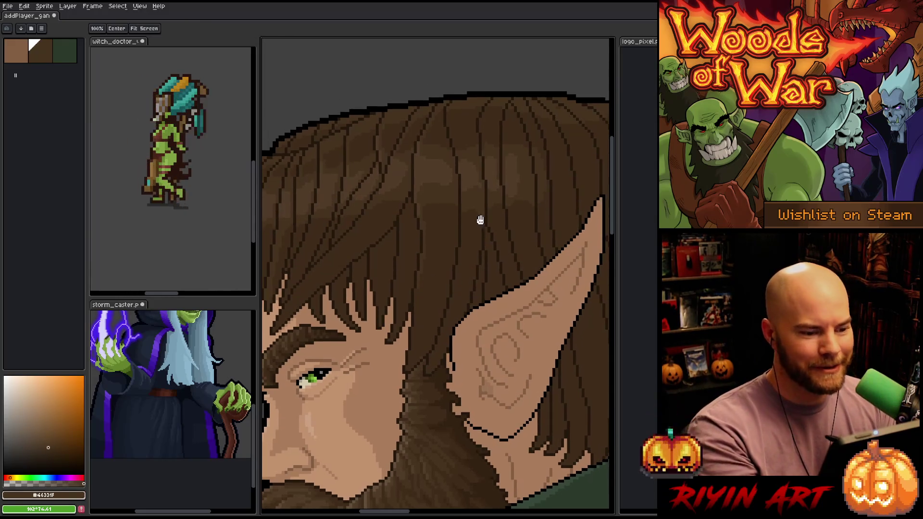
Step: Deepen strand shading with #3f2c19 and #46331f, bringing the face and left hair into view
key("b")
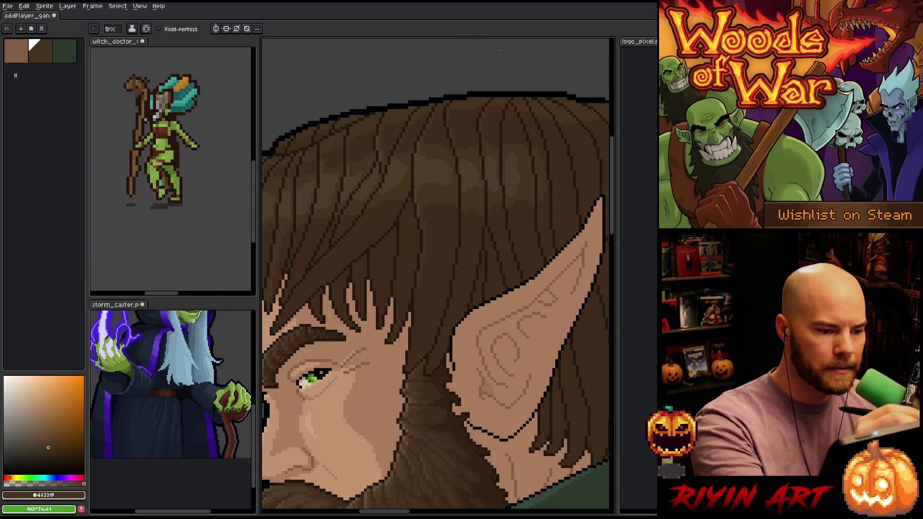
left_click(503, 139, "alt")
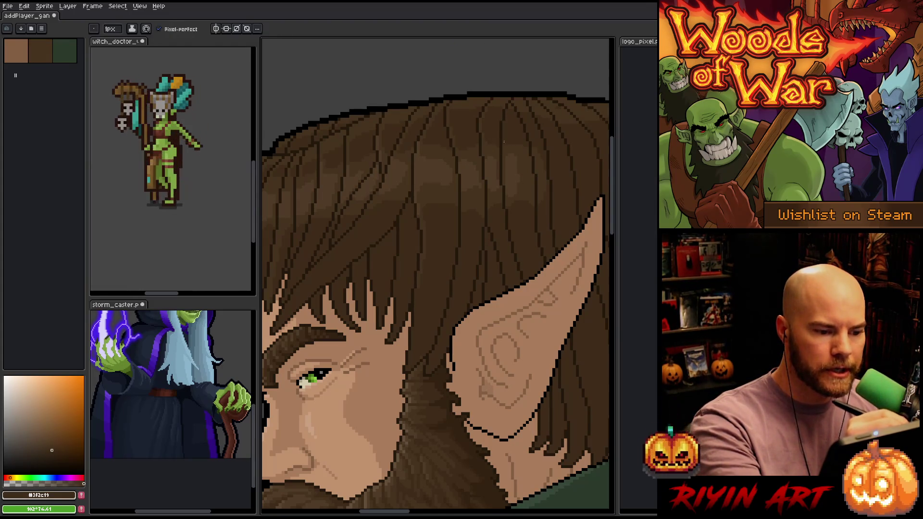
left_click(503, 148, "alt")
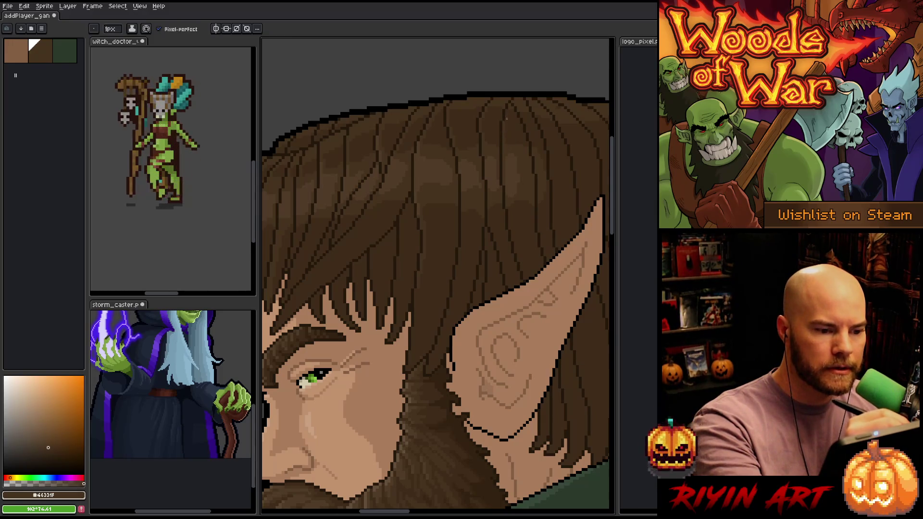
mouse_move(507, 118)
left_mouse_down()
mouse_move(466, 139)
mouse_move(444, 108)
left_mouse_up()
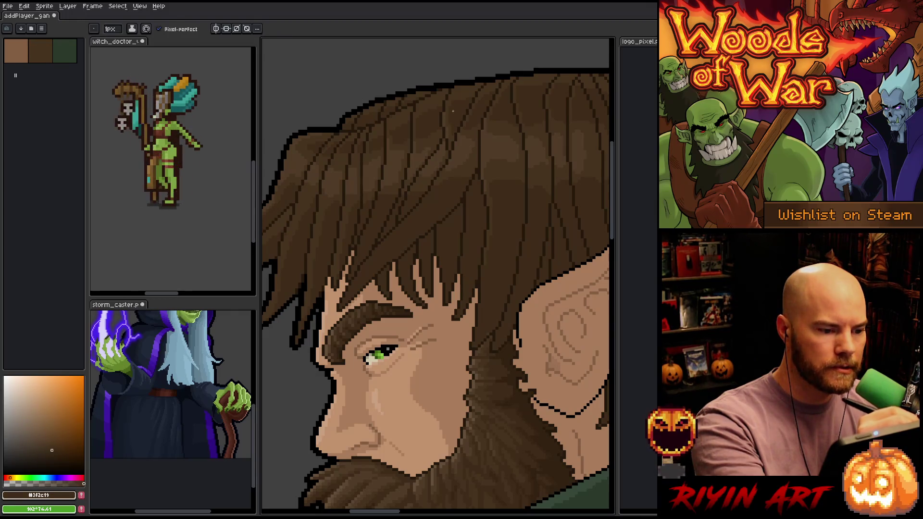
left_click(457, 98, "alt")
left_click(457, 99, "alt")
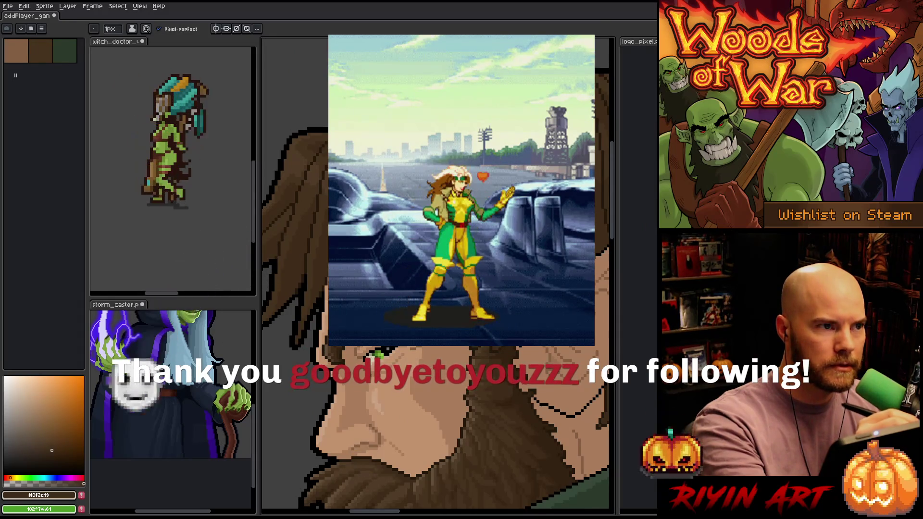
key("space")
left_click_drag(385, 433, 403, 437)
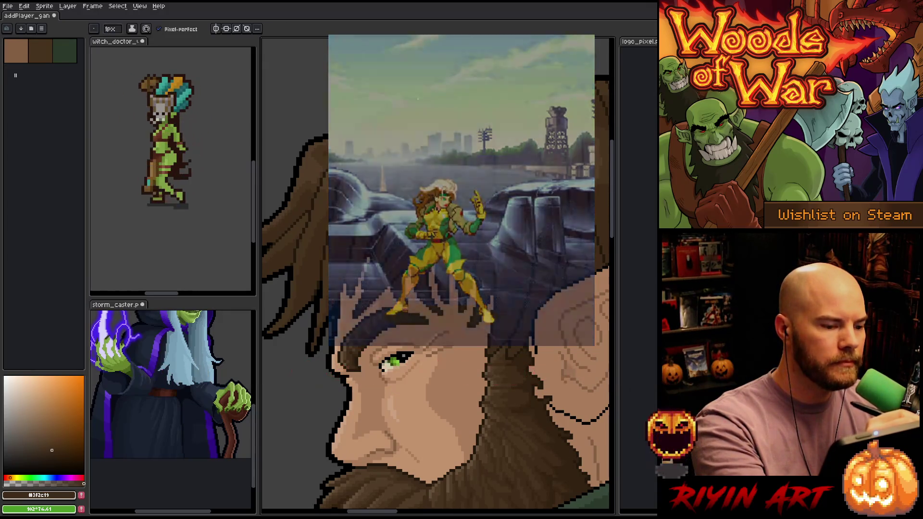
left_click(389, 128, "alt")
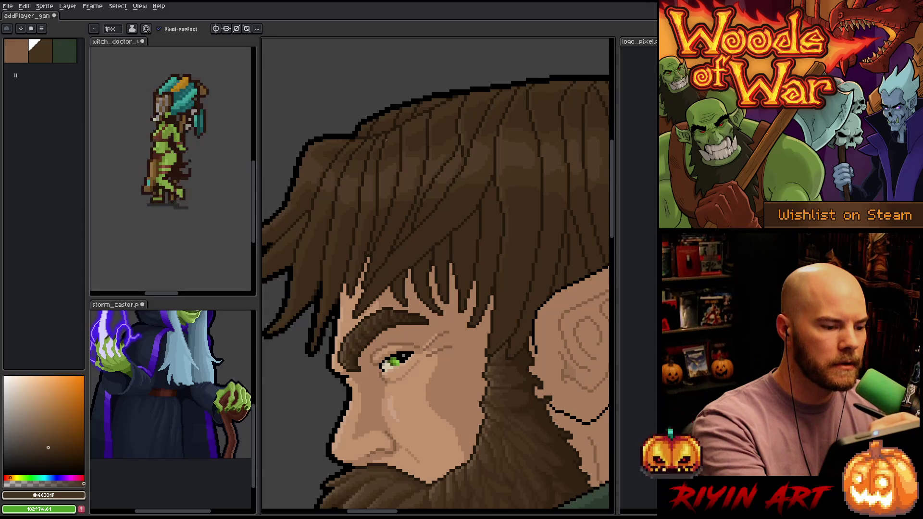
left_click(330, 159, "alt")
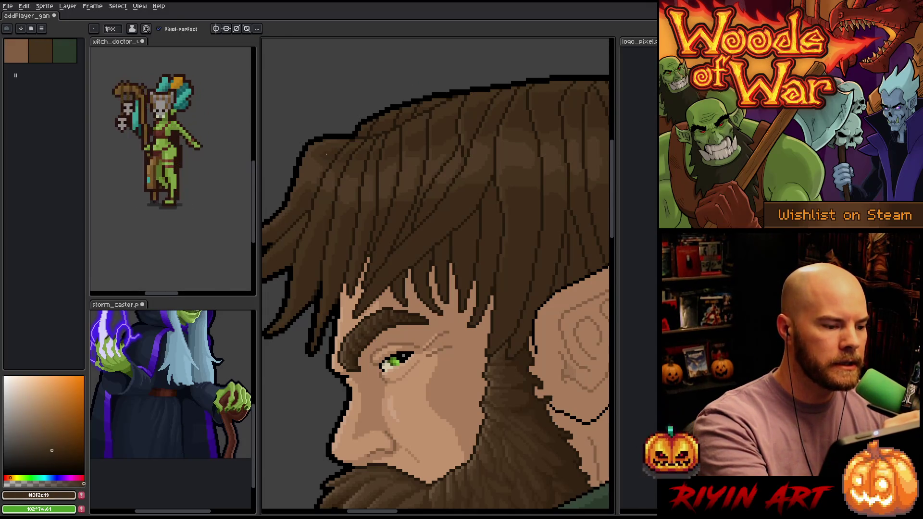
Step: Shade strands near the crown with #46331F and #3f2c19, then save the portrait
left_click_drag(346, 175, 423, 163)
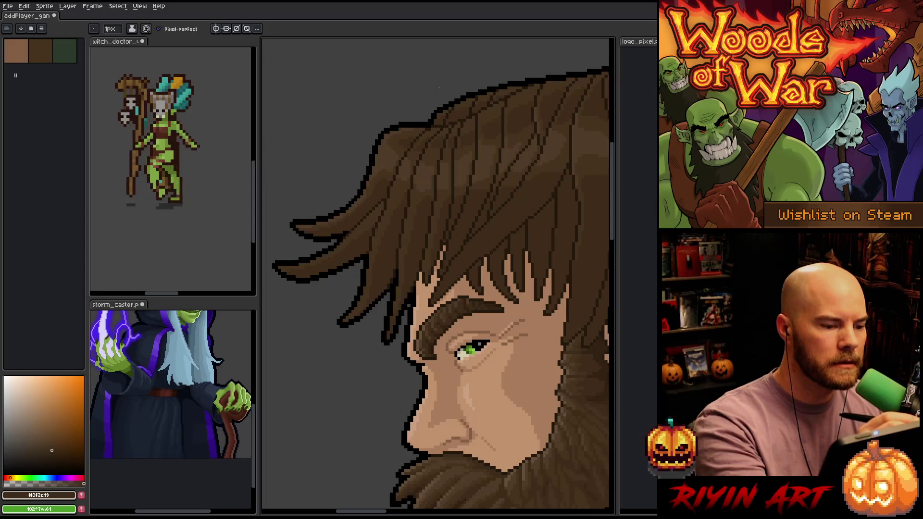
left_click(421, 148, "alt")
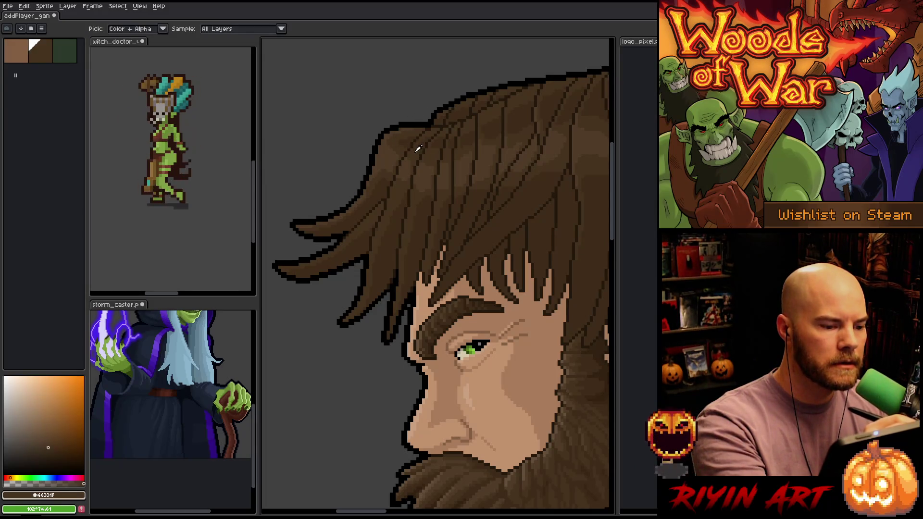
left_click(424, 141, "alt")
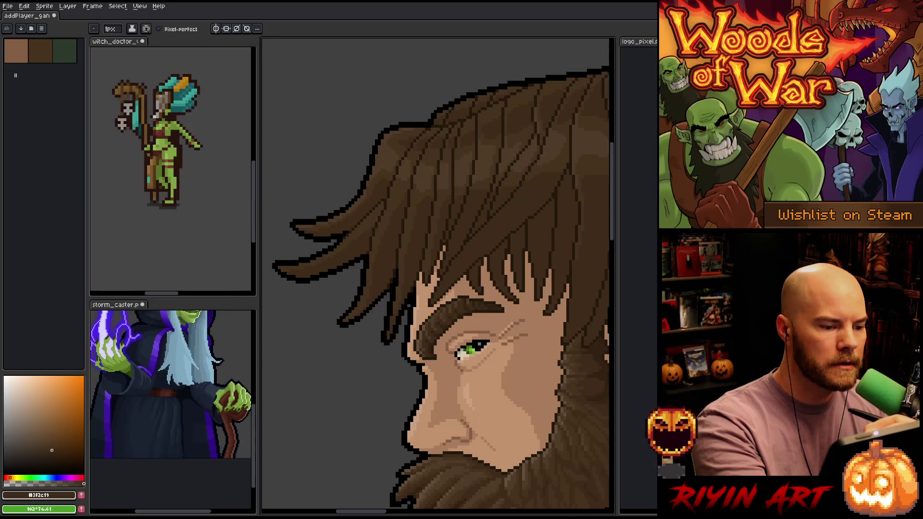
left_click(414, 146, "alt")
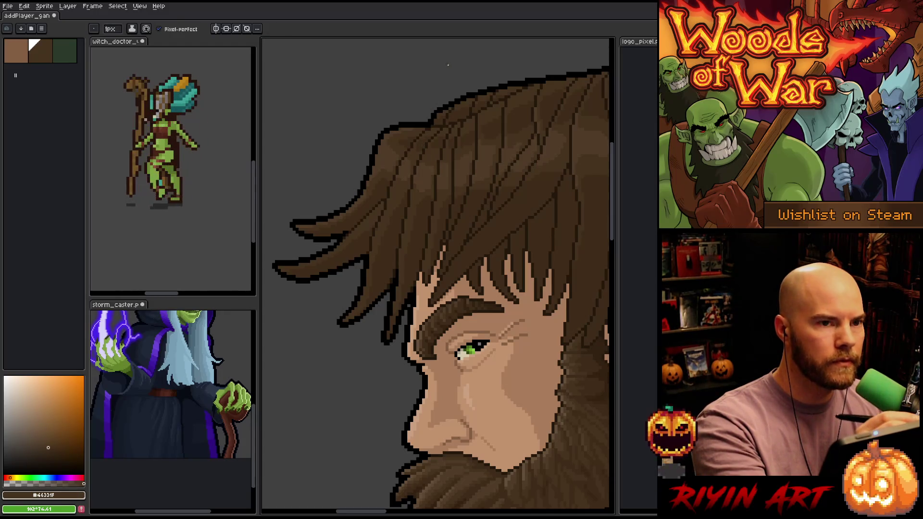
key("ctrl+s")
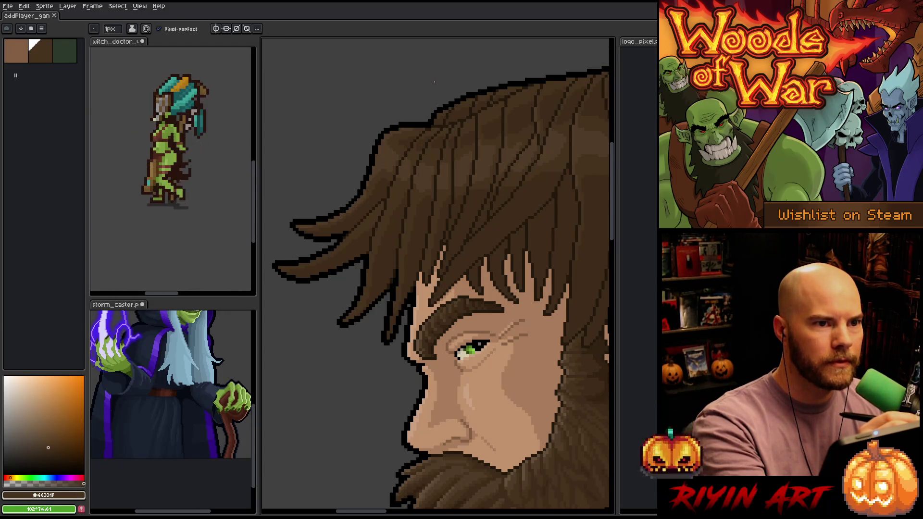
Step: Extend dark strand lines down the hair using #3f2c19, #46331F and #503c27
left_click(409, 189, "alt")
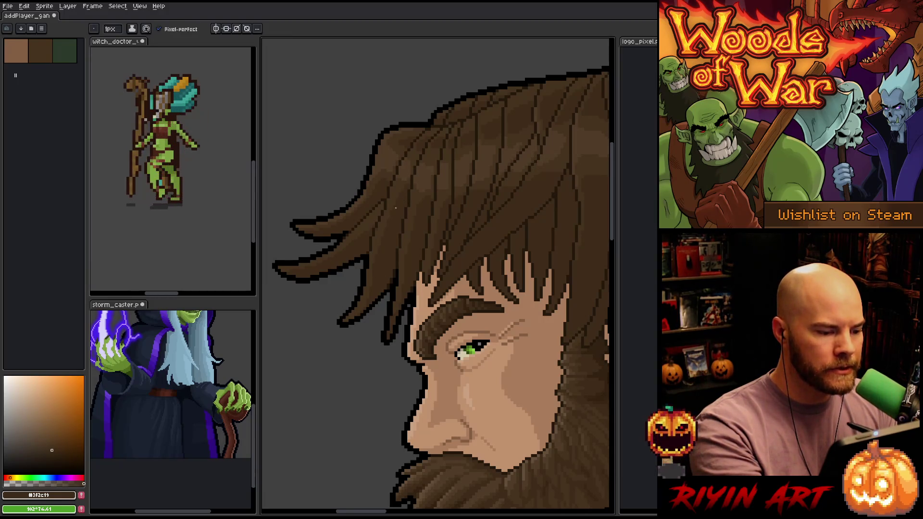
left_click(381, 220, "alt")
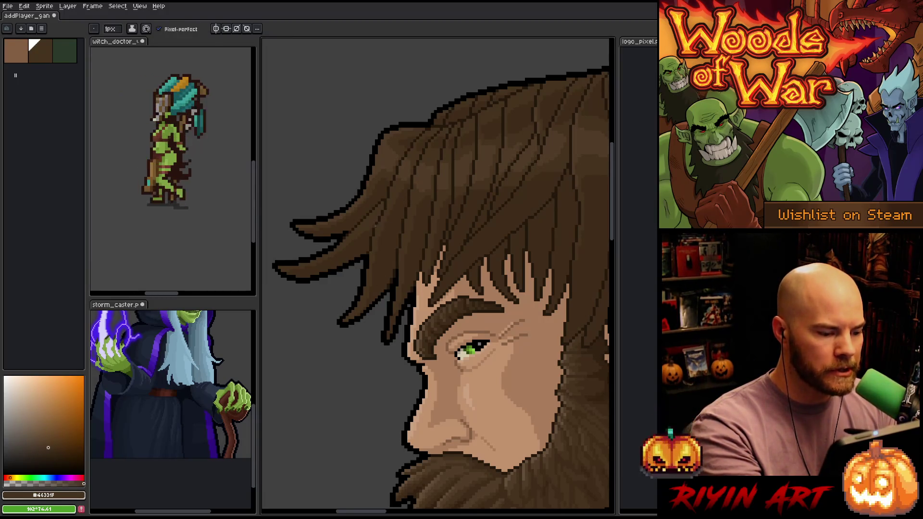
left_click(368, 304, "alt")
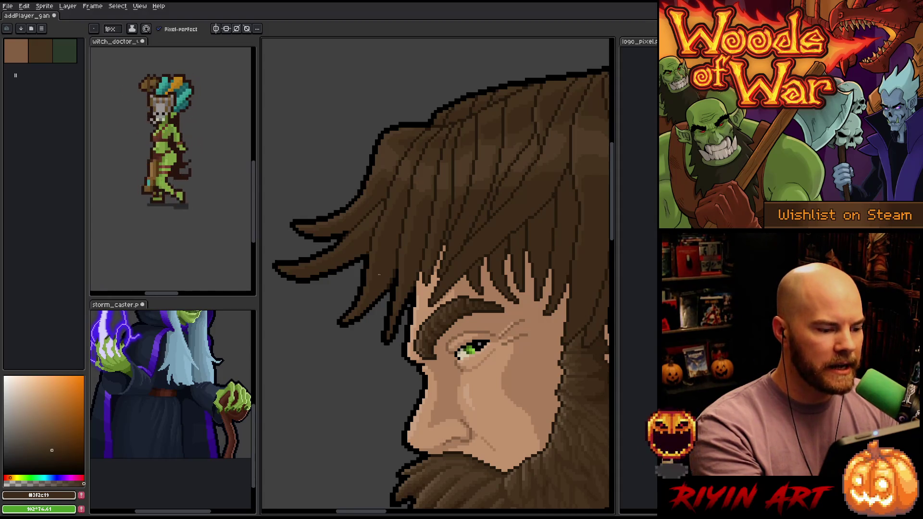
left_click(365, 188, "alt")
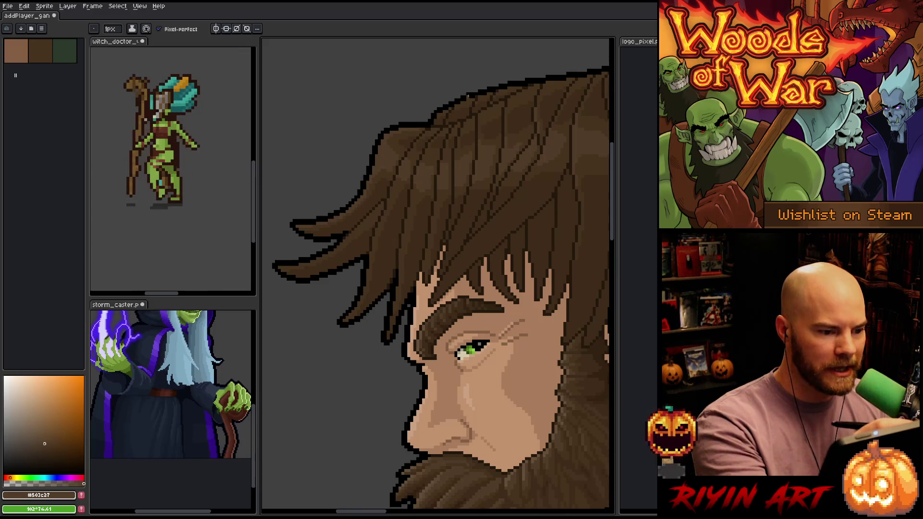
left_click(441, 117, "alt")
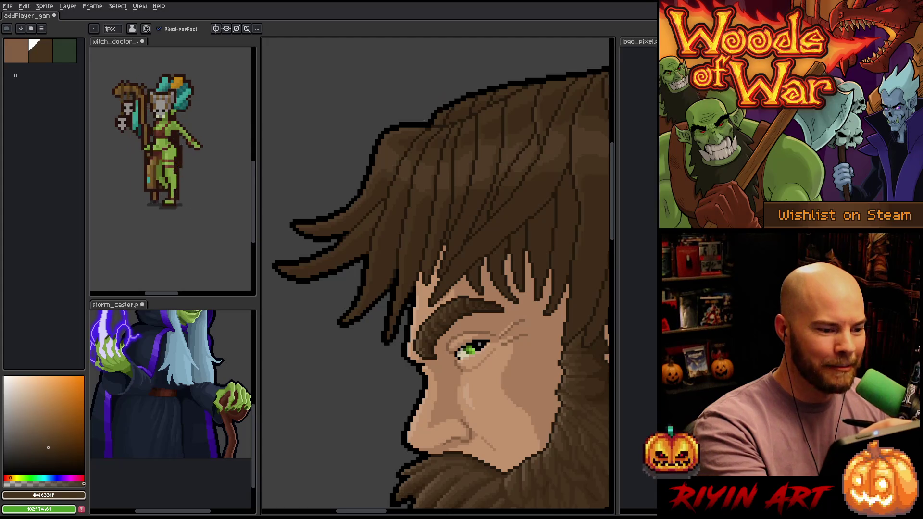
Step: Add strand details to the upper hair and fringe, alternating lighter and darkest browns
left_click(414, 127, "alt")
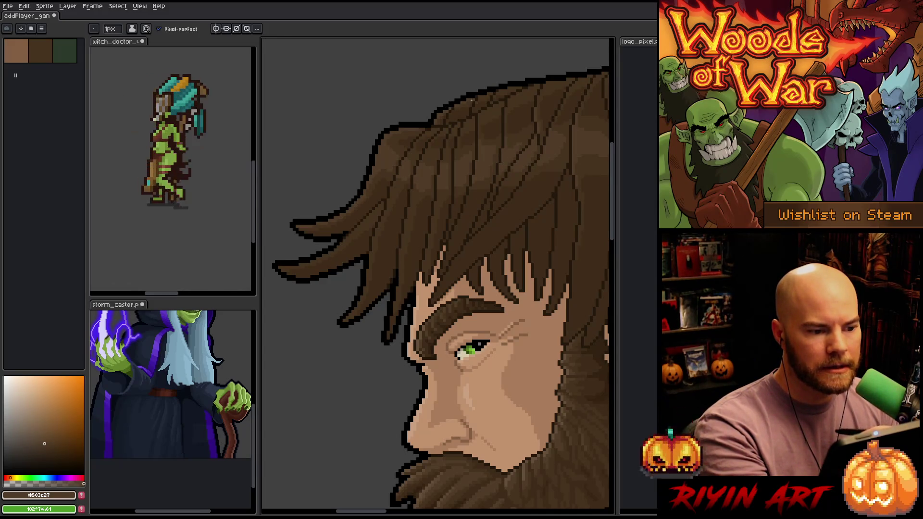
left_click(465, 103, "alt")
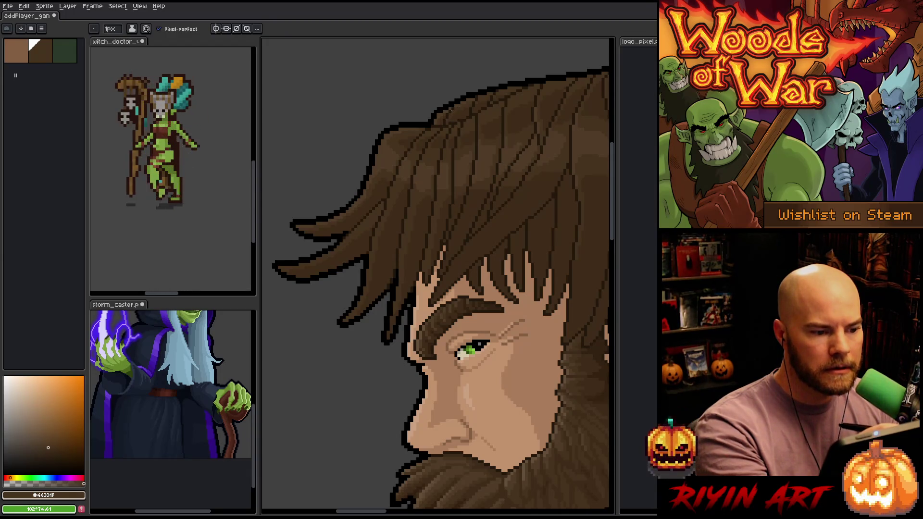
left_click(447, 118, "alt")
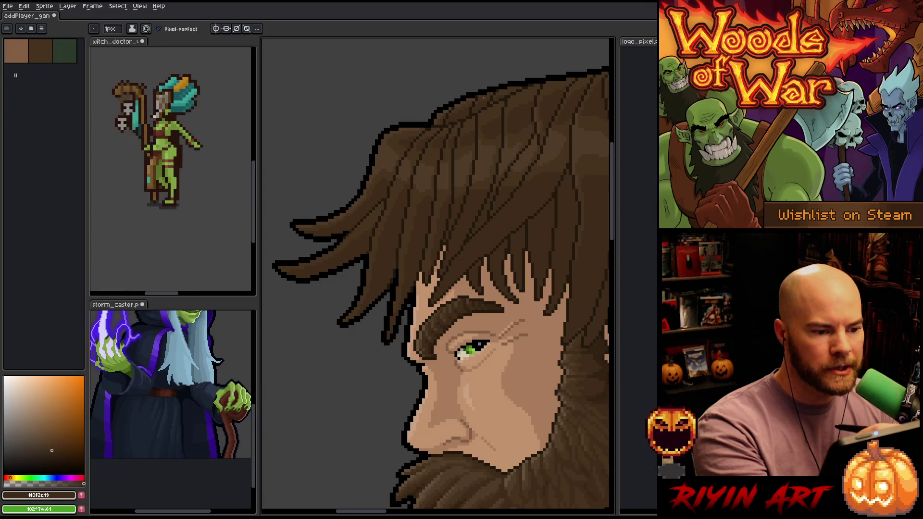
left_click(476, 94, "alt")
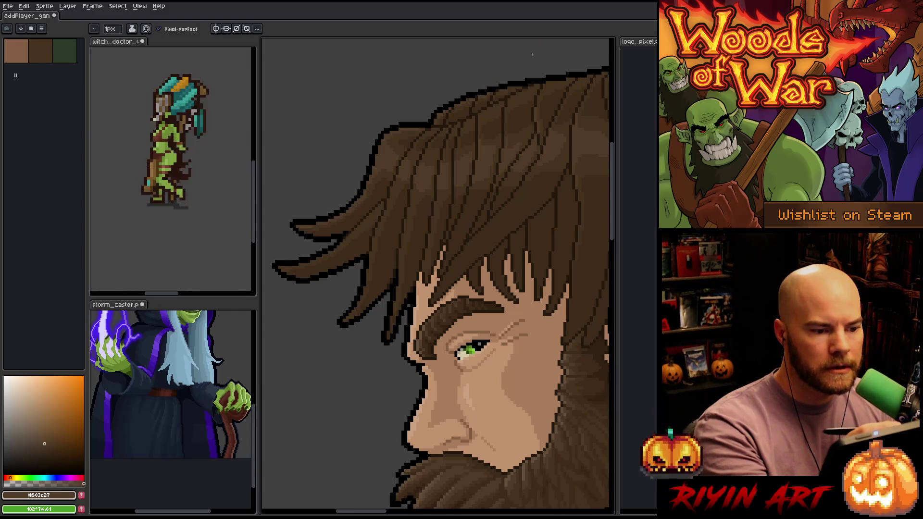
left_click(500, 107, "alt")
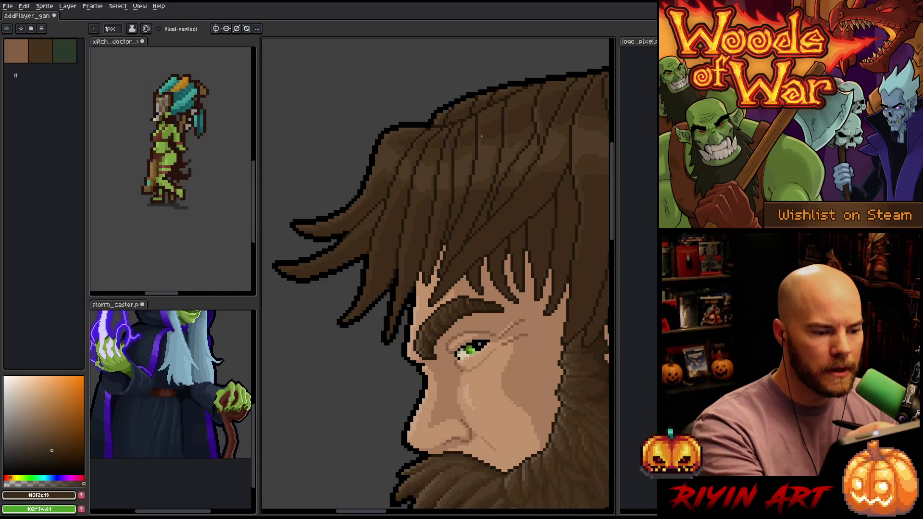
left_click(457, 154, "alt")
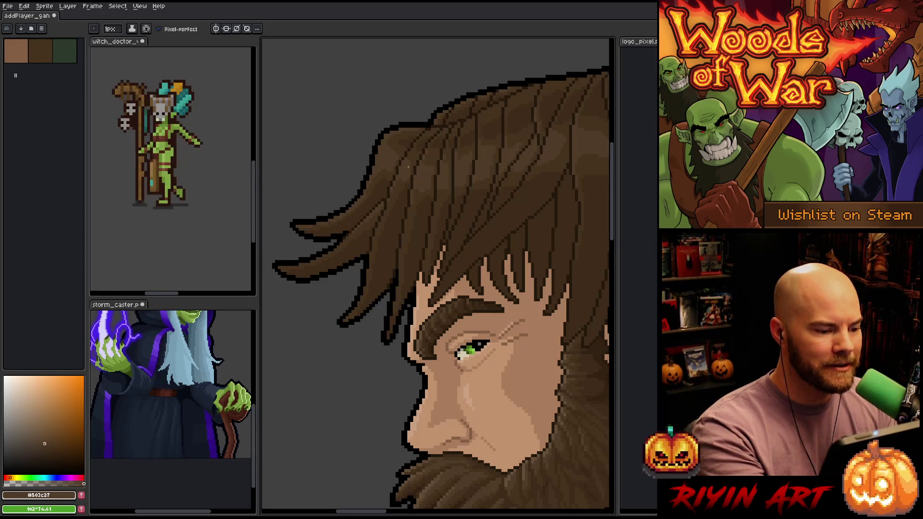
Step: Refine strands with #46331f and the lighter hair brown, saving the portrait along the way
left_click(353, 208, "alt")
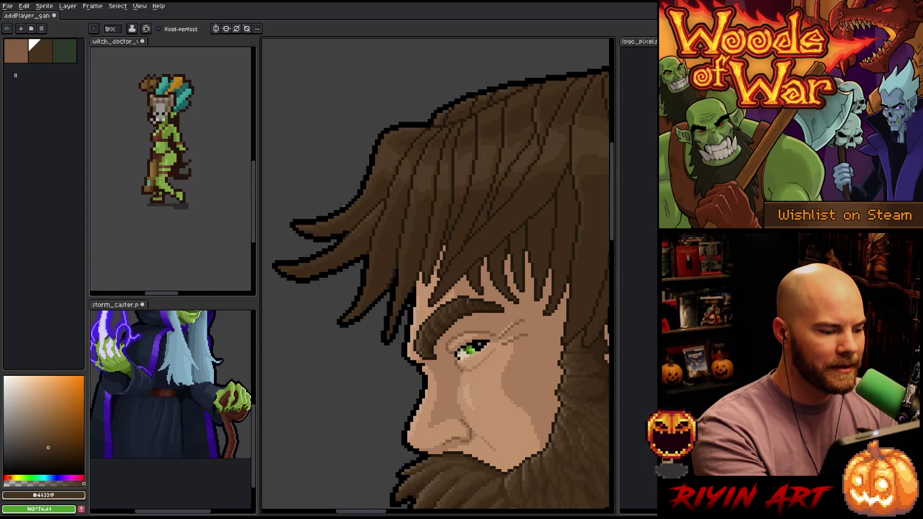
left_click(317, 224, "alt")
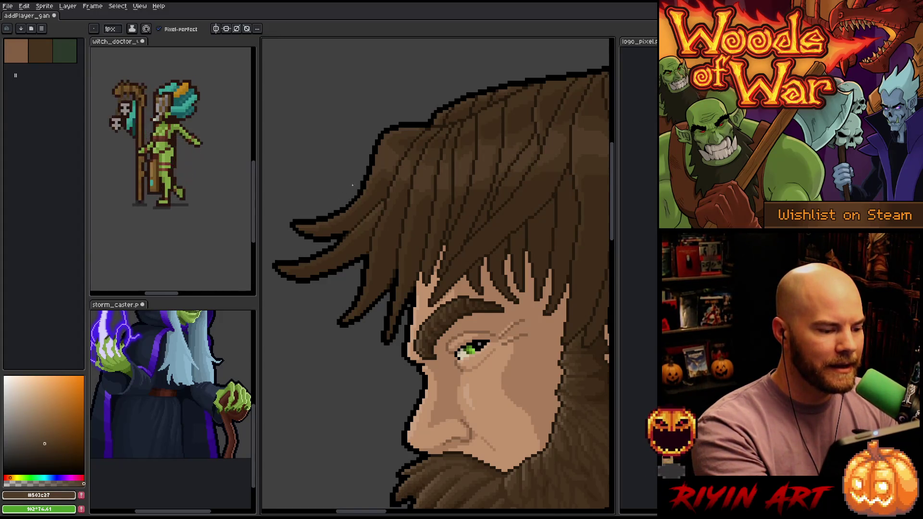
key("ctrl+s")
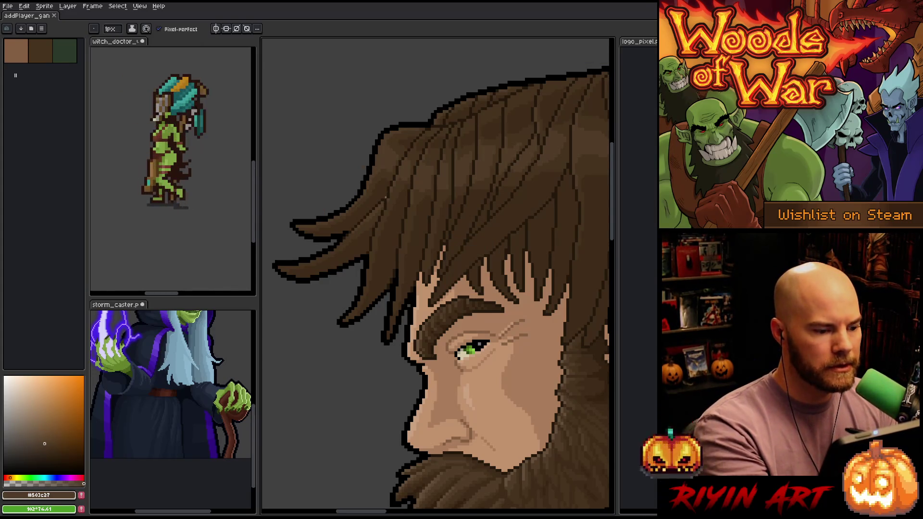
left_click(395, 184, "alt")
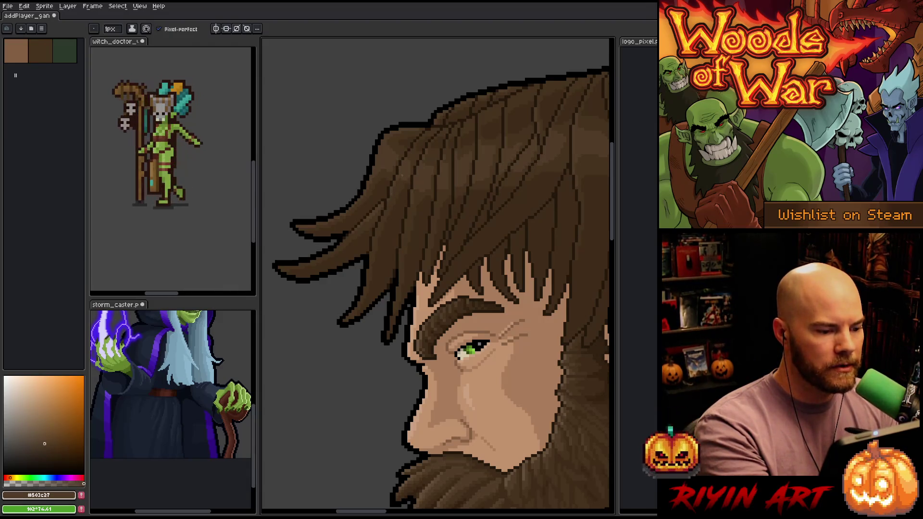
left_click(372, 216, "alt")
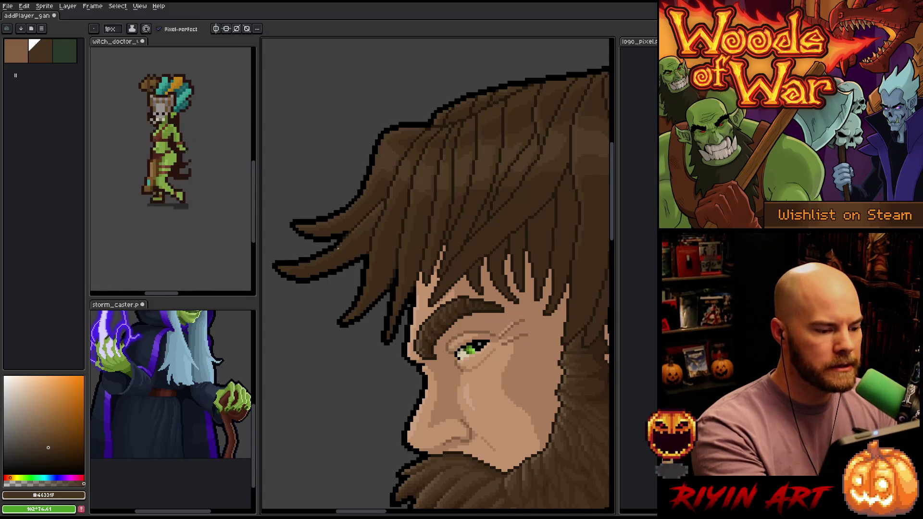
left_click(363, 223, "alt")
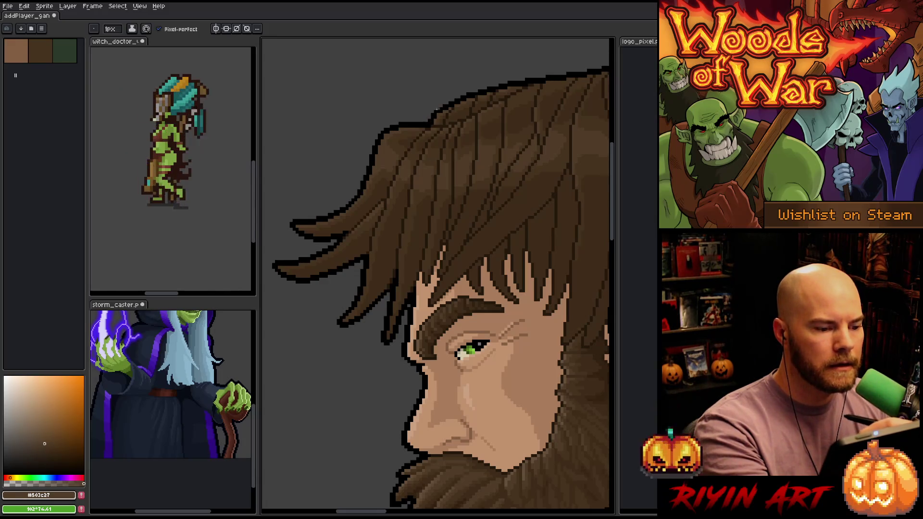
Step: Draw dark strand lines around the ear, switching between #46331f and the darkest brown
left_click_drag(417, 203, 396, 210)
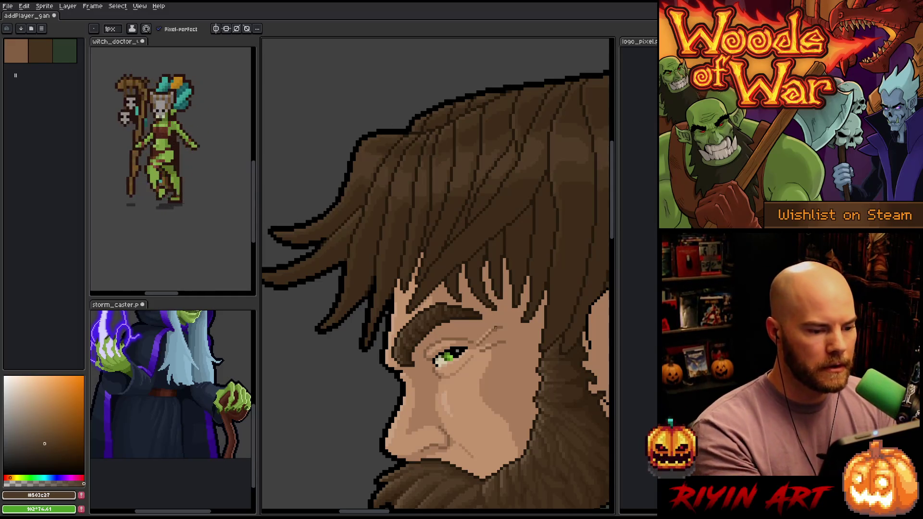
left_click(379, 200, "alt")
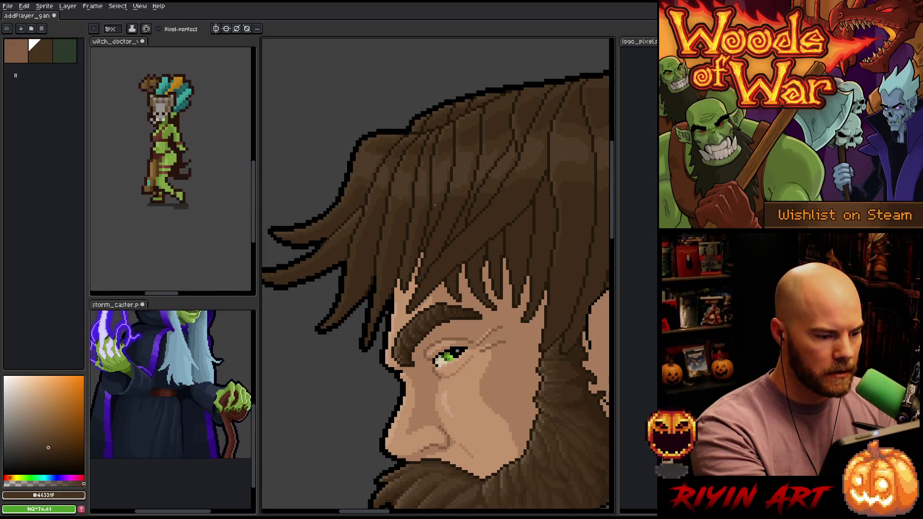
mouse_move(479, 326)
left_mouse_down()
mouse_move(502, 333)
mouse_move(435, 342)
left_mouse_up()
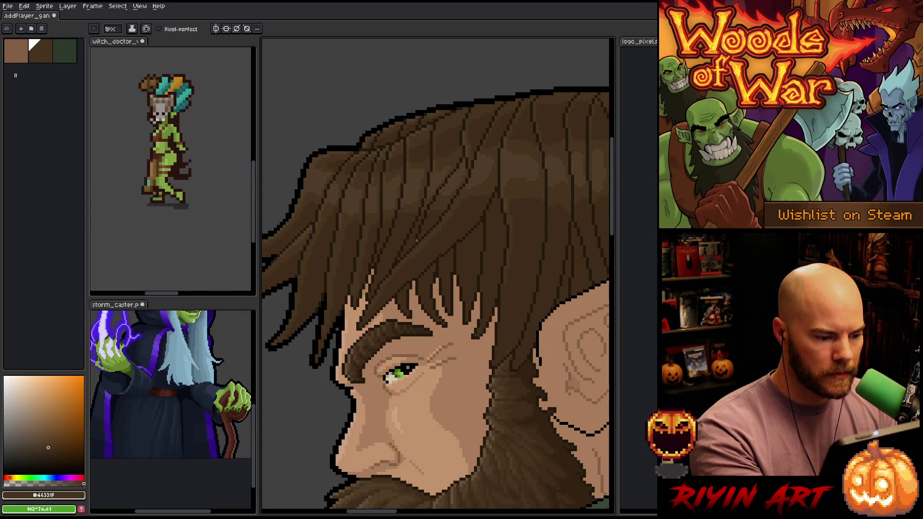
left_click(435, 234, "alt")
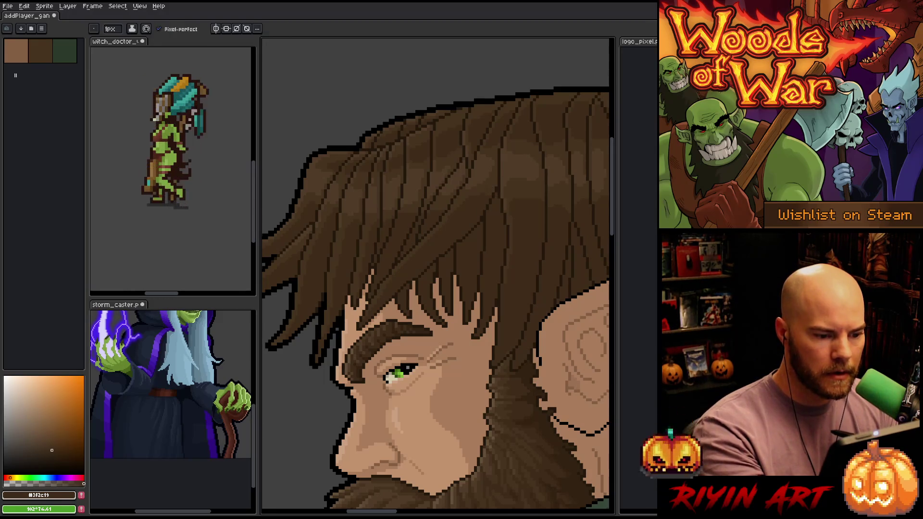
left_click(494, 159, "alt")
left_click(495, 150, "alt")
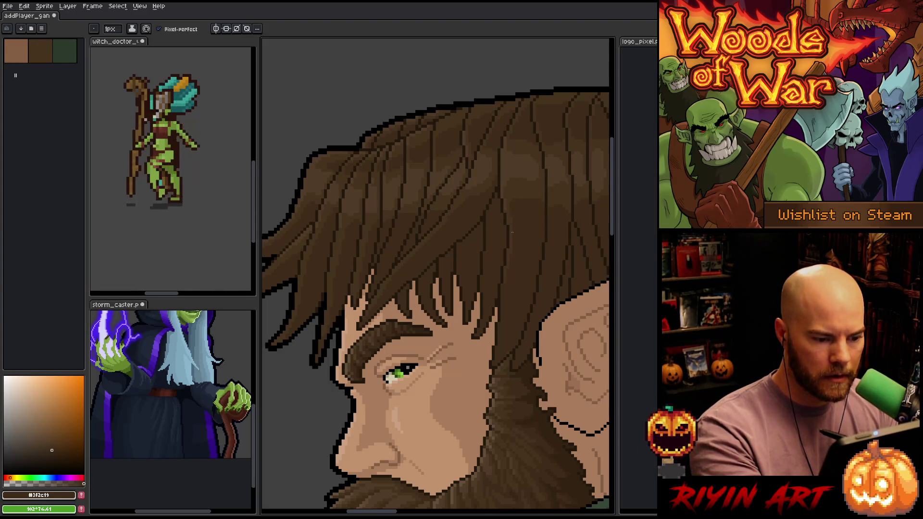
left_click(510, 255, "alt")
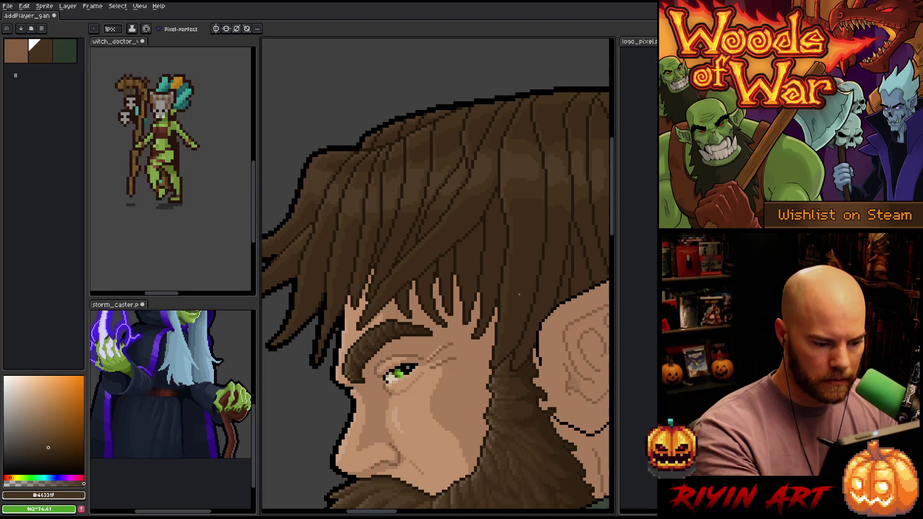
left_click(500, 354, "alt")
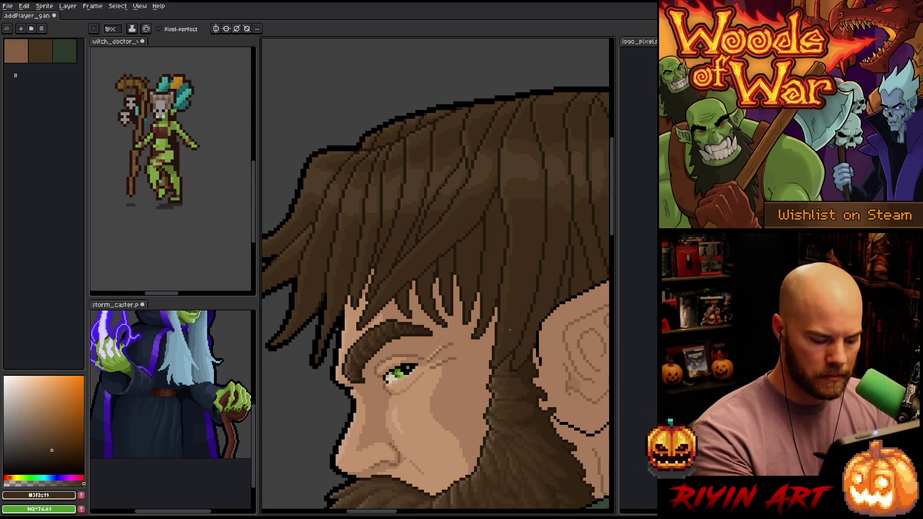
Step: Magic-wand select the brown hair and beard, then deselect and resume with #46331f
key("w")
left_click(509, 330)
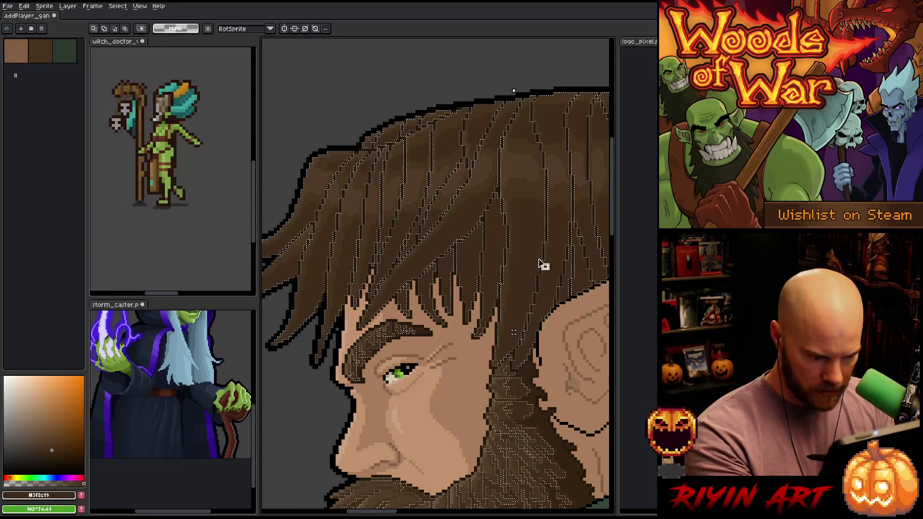
key("ctrl+d")
key("b")
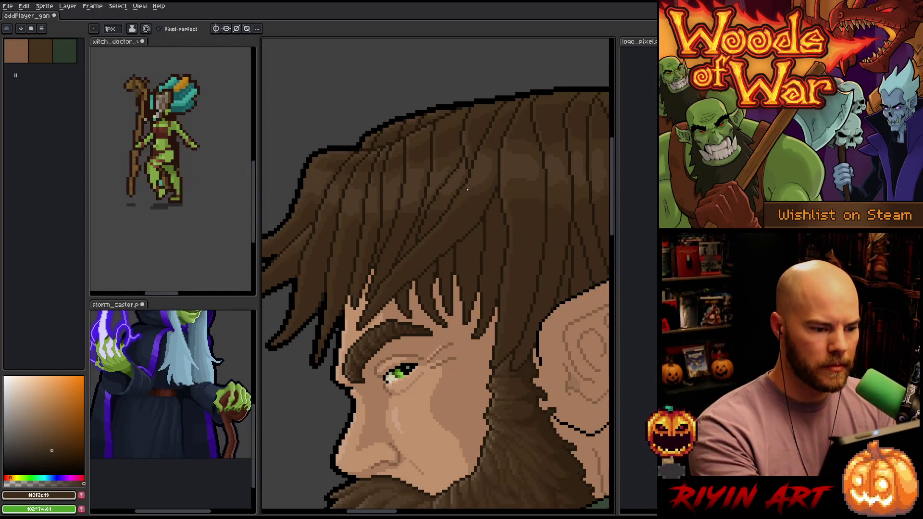
left_click(468, 187, "alt")
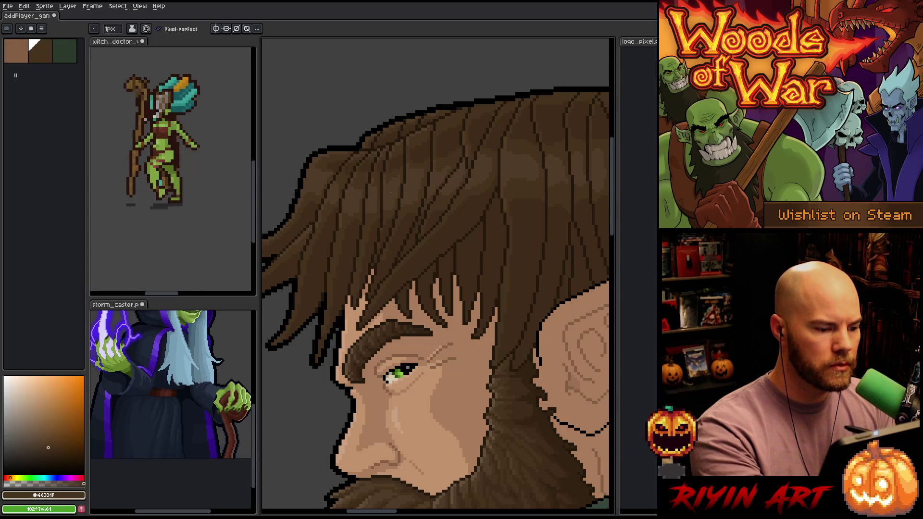
left_click_drag(480, 342, 477, 349)
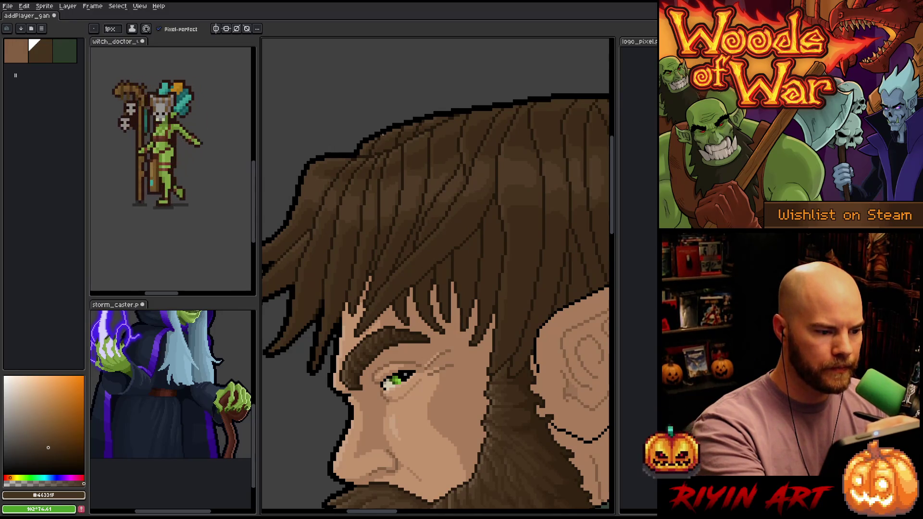
left_click_drag(497, 286, 486, 346)
mouse_move(507, 131)
left_mouse_down()
mouse_move(484, 260)
mouse_move(474, 262)
left_mouse_up()
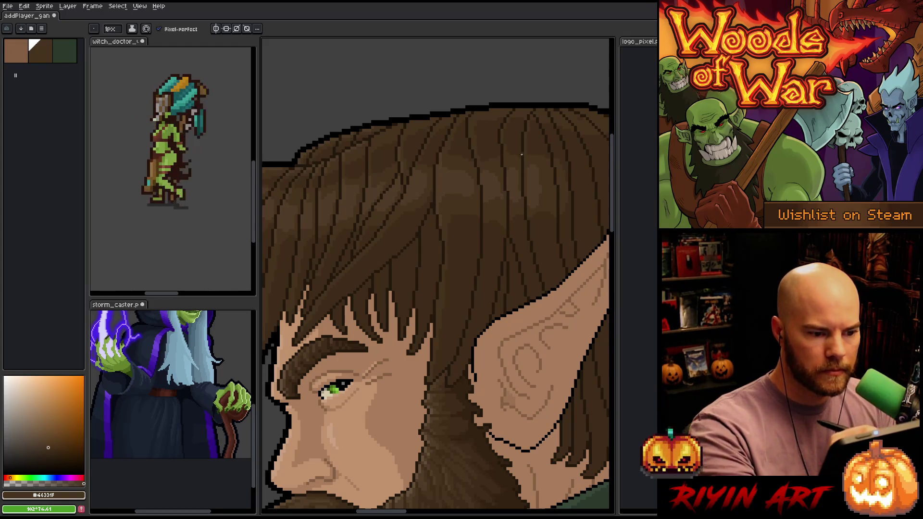
Step: Shade strands around the pointed ear, ending on the darker brown #3f2c19
left_click_drag(562, 256, 494, 248)
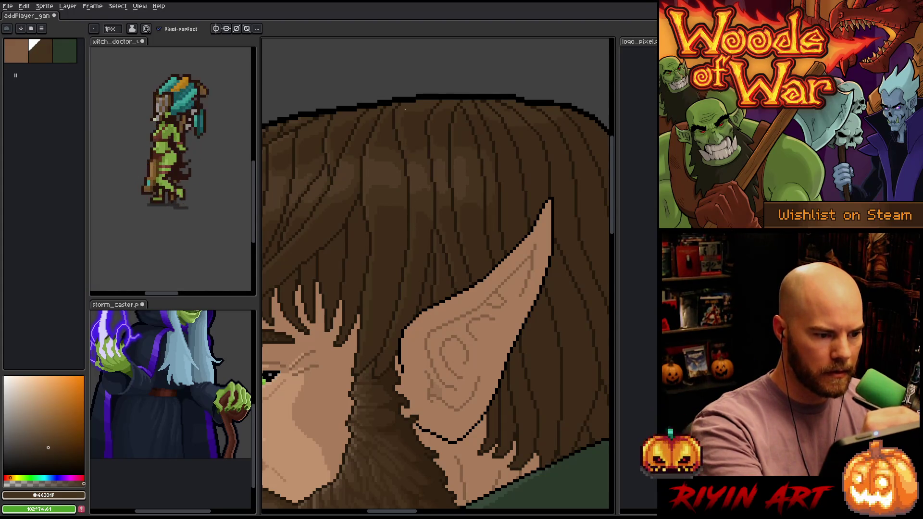
left_click(430, 225, "alt")
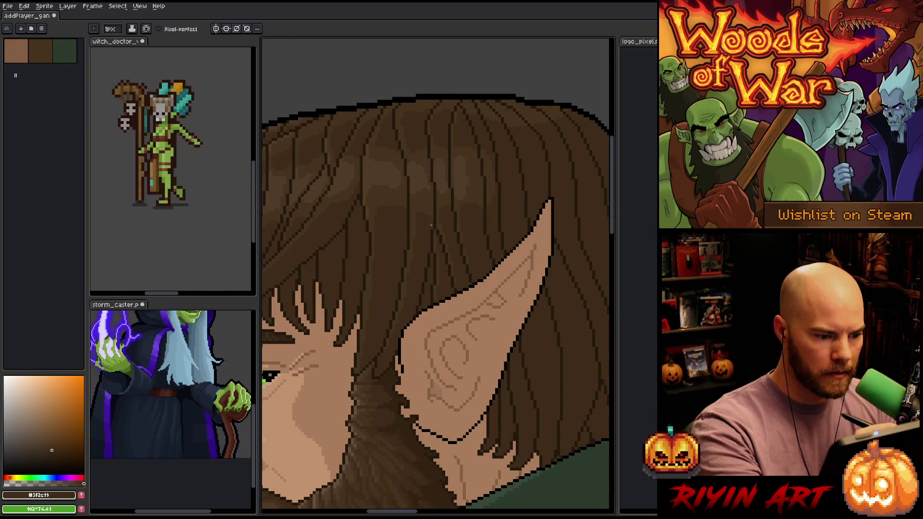
left_click(428, 185, "alt")
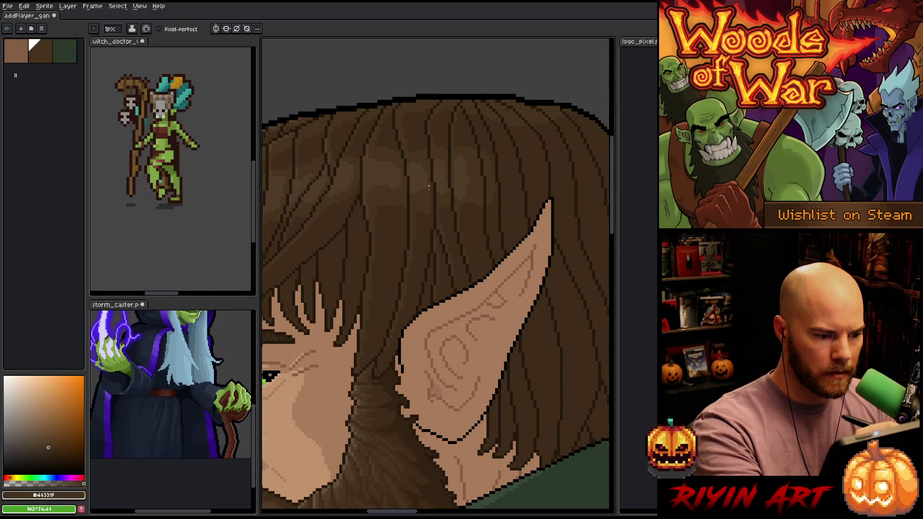
left_click(428, 153, "alt")
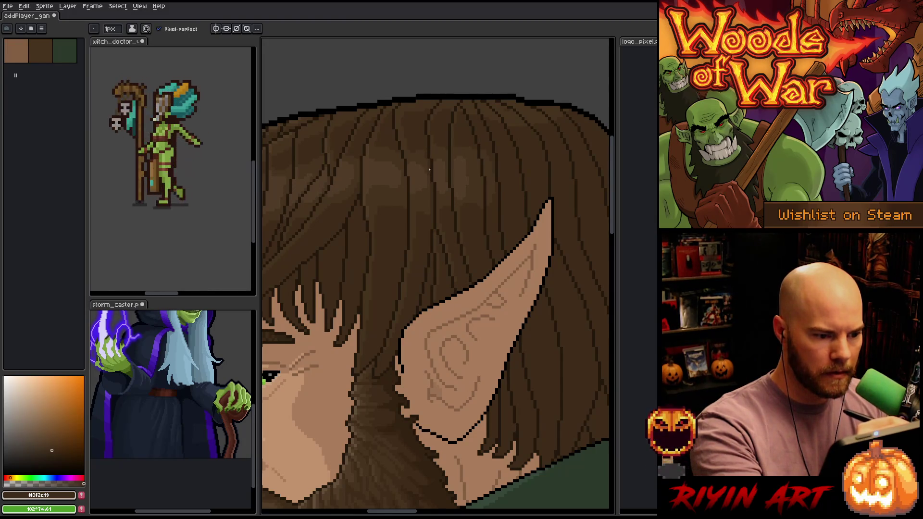
left_click(432, 225, "alt")
left_click(478, 151, "alt")
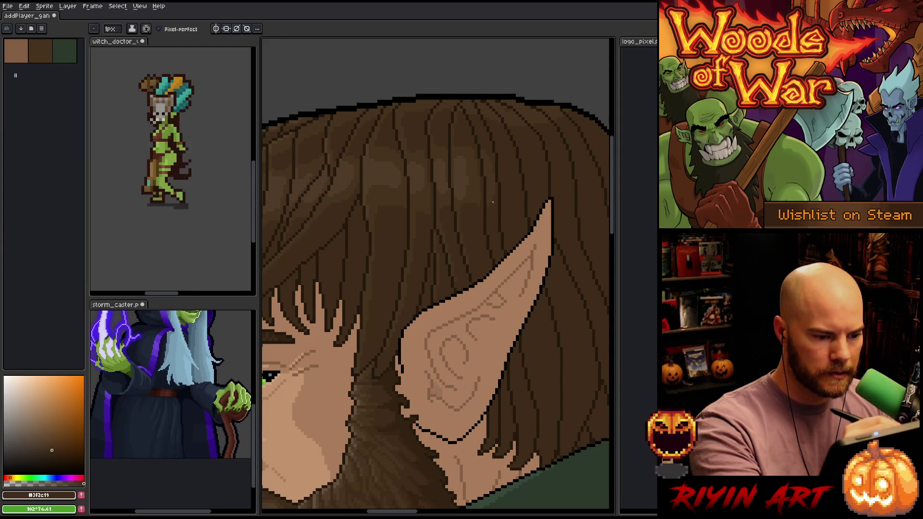
left_click_drag(449, 214, 470, 136)
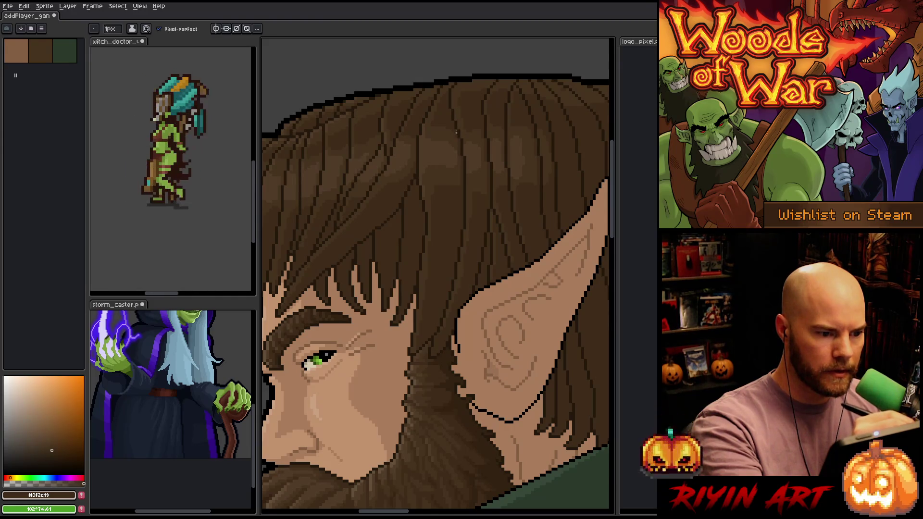
Step: Compare the dark and darker hair browns over the face and top of the hair
left_click(455, 154, "alt")
left_click_drag(437, 215, 447, 218)
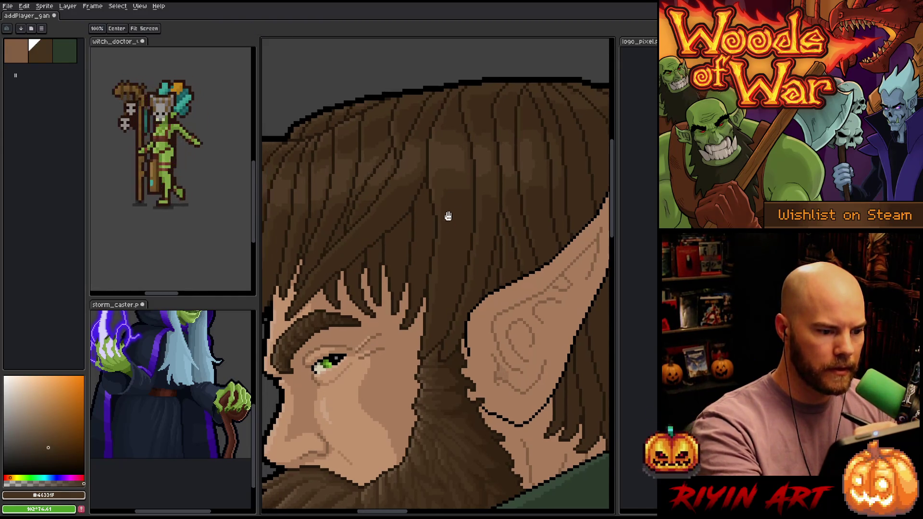
left_click(466, 198, "alt")
left_click(454, 174, "alt")
left_click(457, 167, "alt")
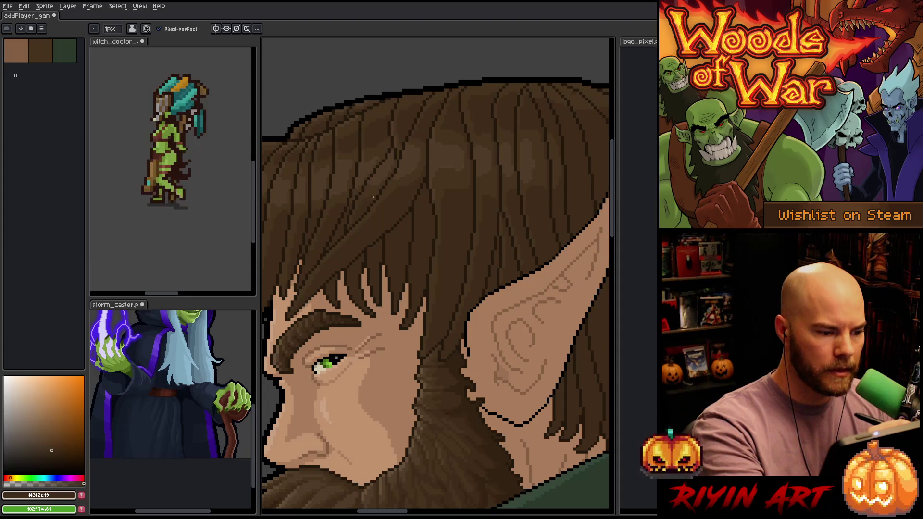
left_click_drag(380, 213, 455, 217)
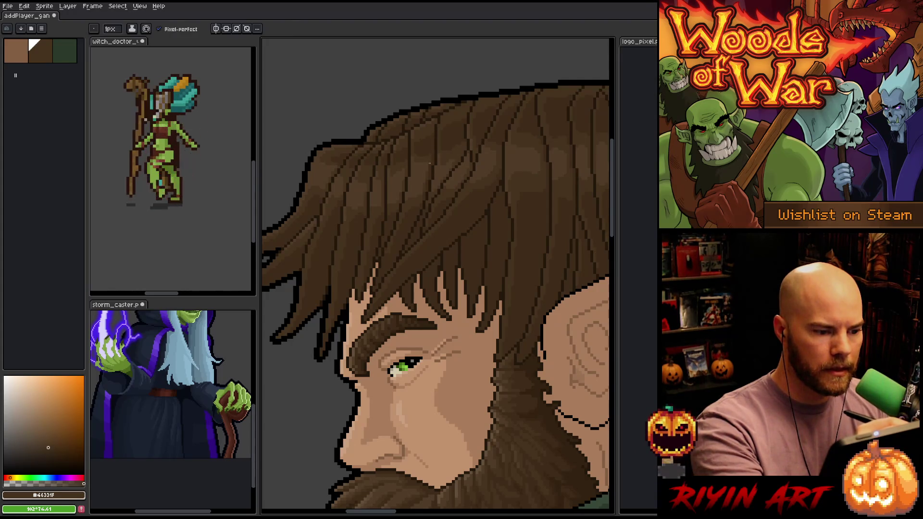
Step: Touch up the flowing hair ends with mid and dark browns, then save the portrait
left_click(428, 161, "alt")
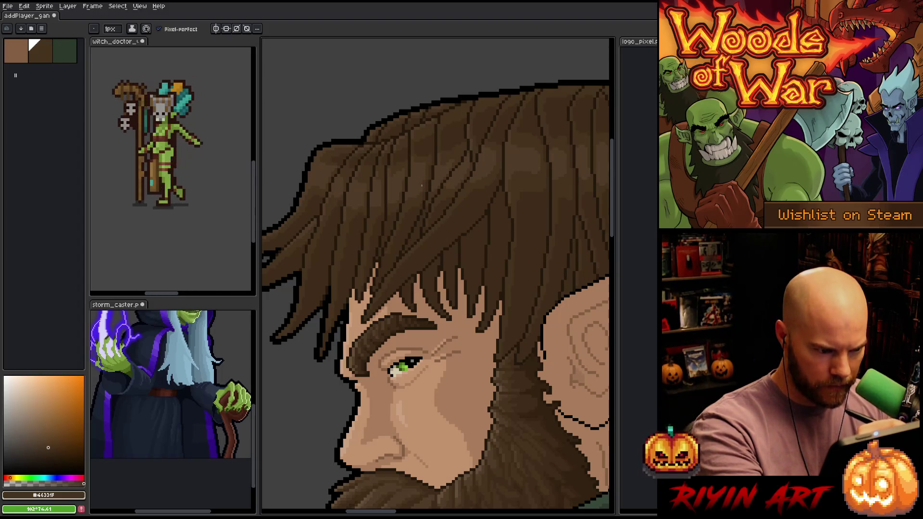
left_click_drag(397, 212, 418, 221)
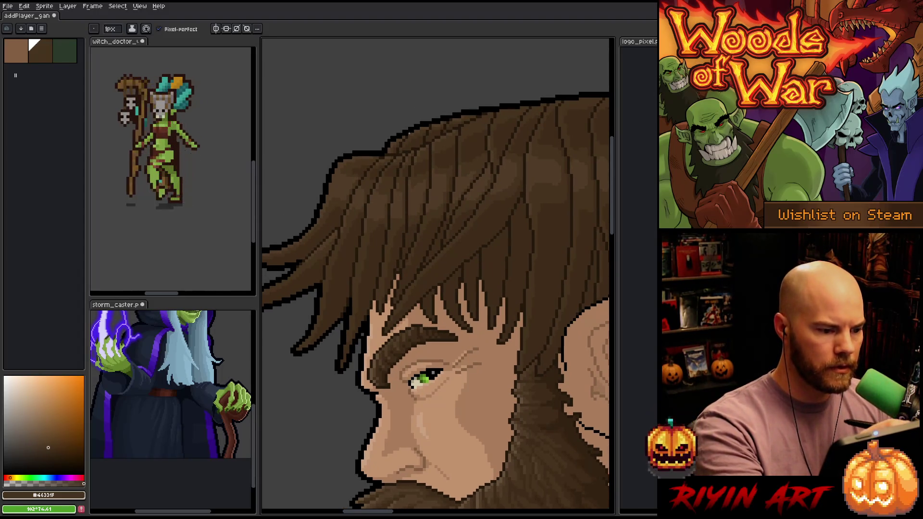
left_click(366, 191, "alt")
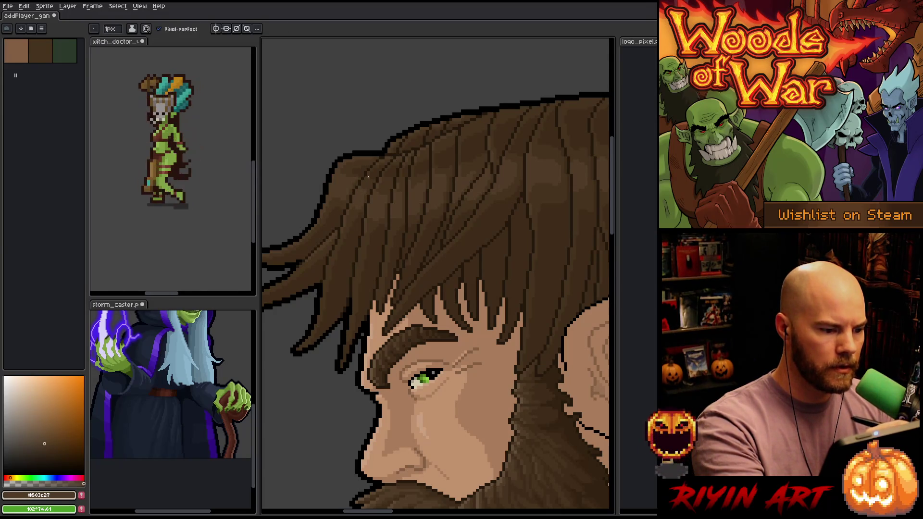
left_click(362, 192, "alt")
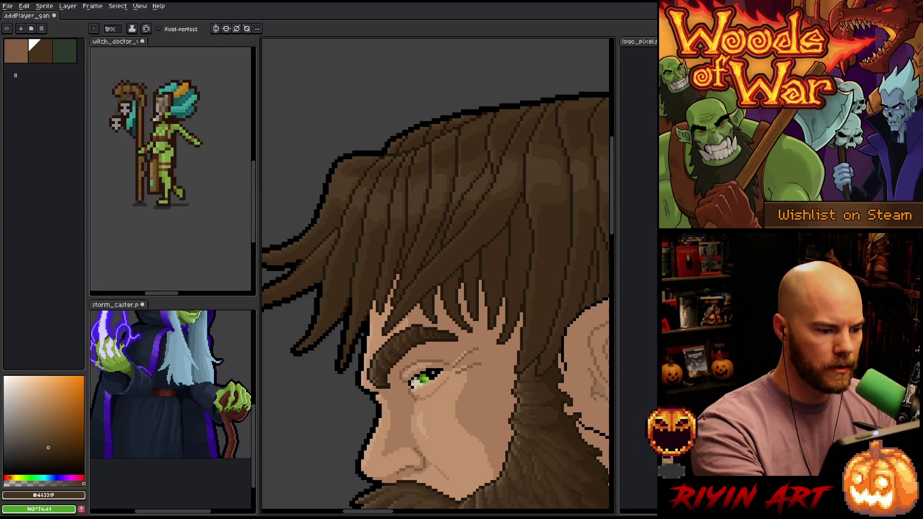
left_click(362, 204, "alt")
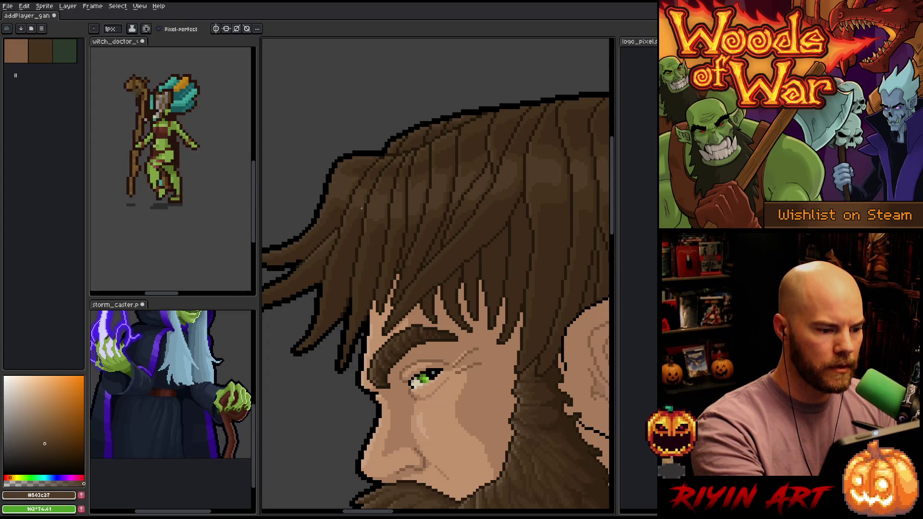
left_click(363, 206, "alt")
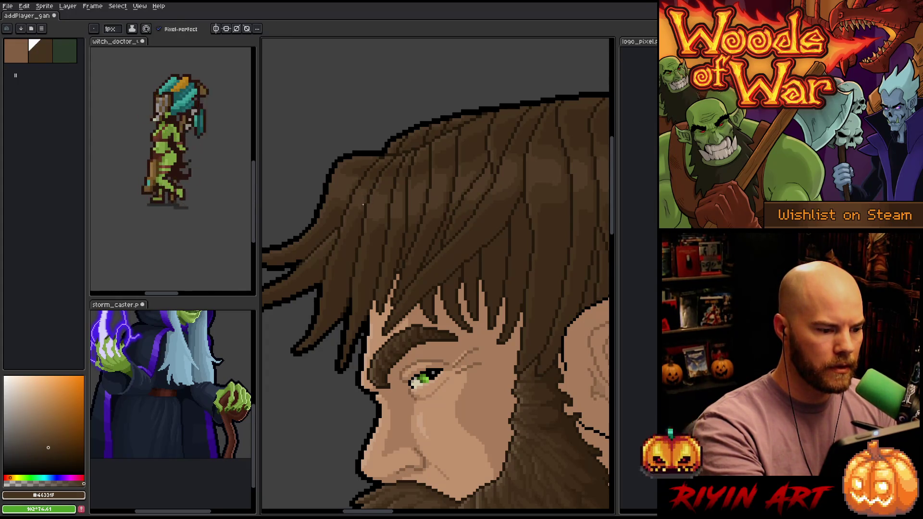
key("ctrl+s")
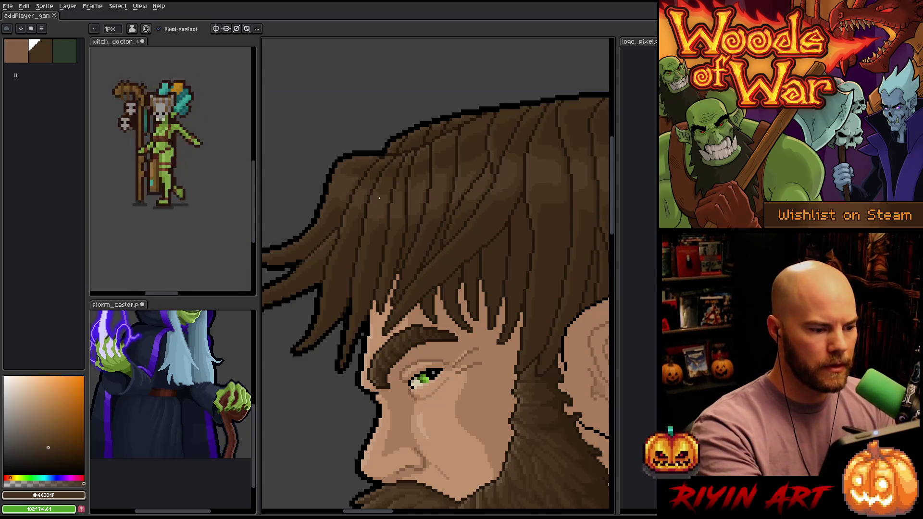
scroll(413, 202, "down", 2)
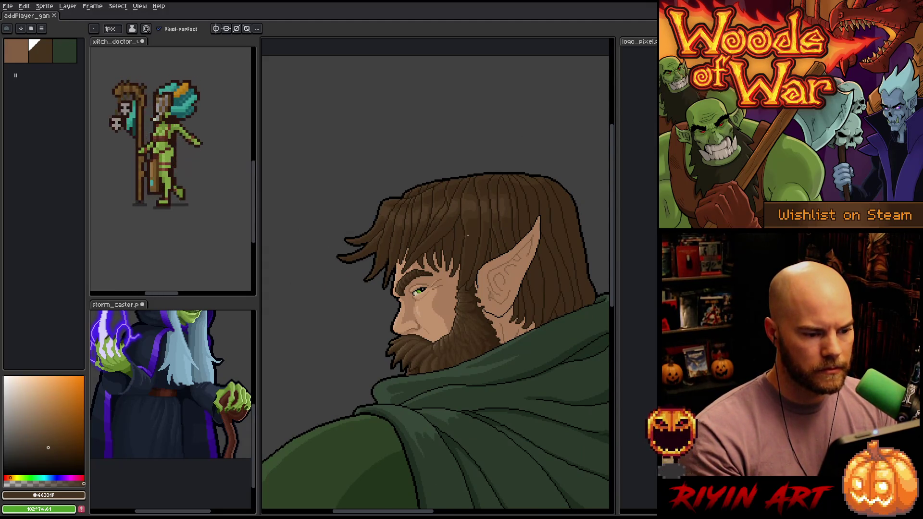
Step: Touch up two spots in the hair above the ear with a sampled darker brown
scroll(505, 225, "up", 2)
scroll(507, 202, "down", 2)
scroll(509, 186, "up", 2)
left_click_drag(509, 186, 469, 223)
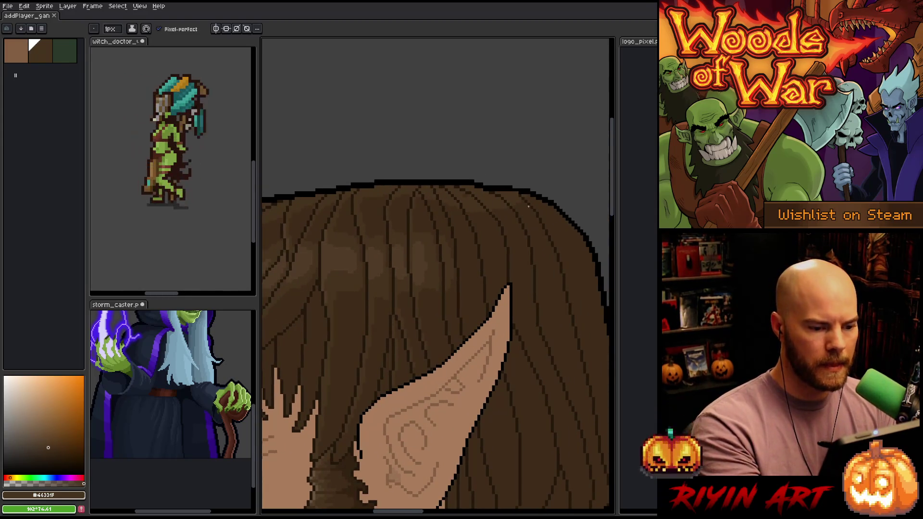
key("e")
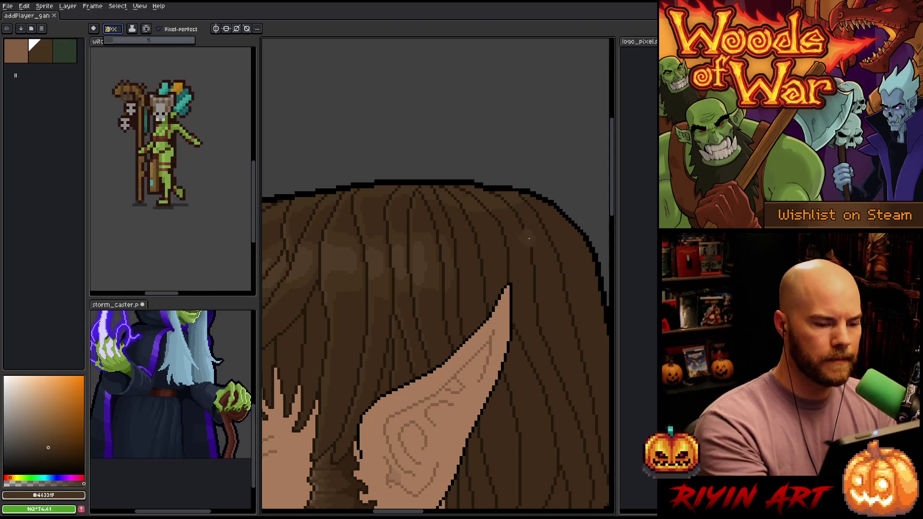
left_click(548, 268, "alt")
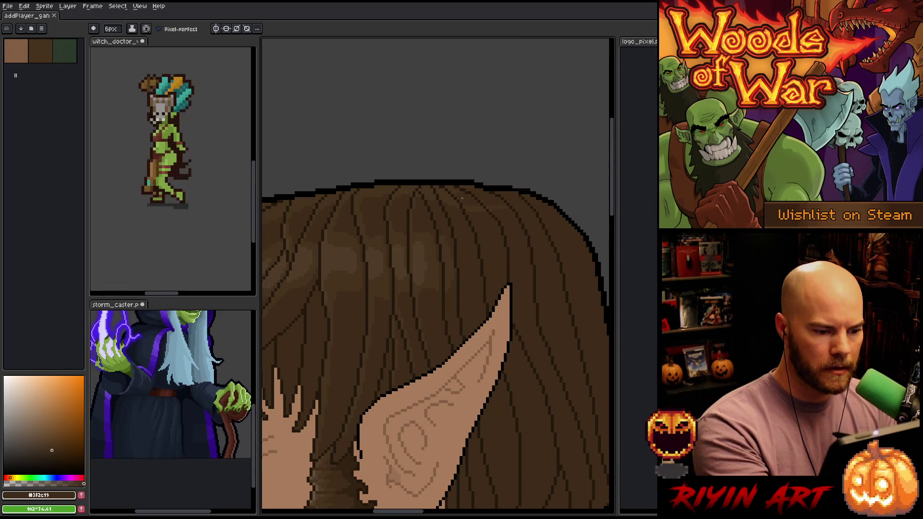
left_click(419, 206)
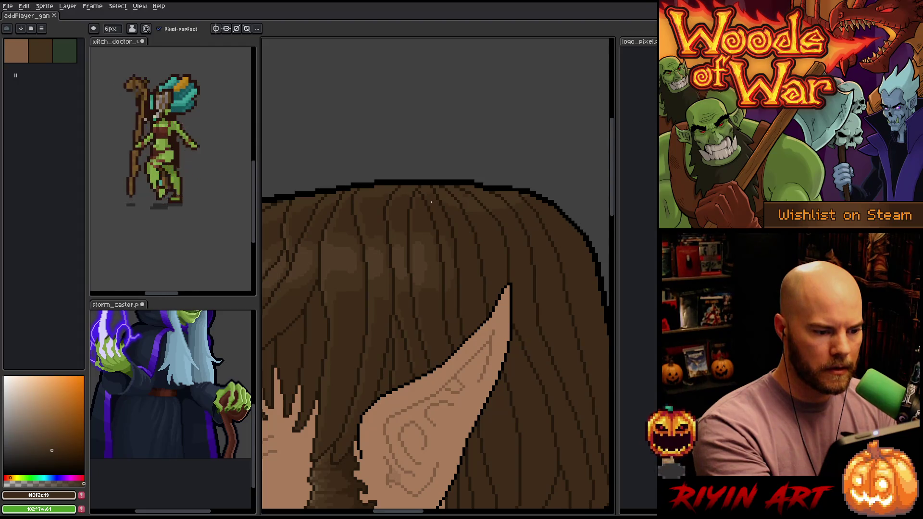
left_click(428, 198)
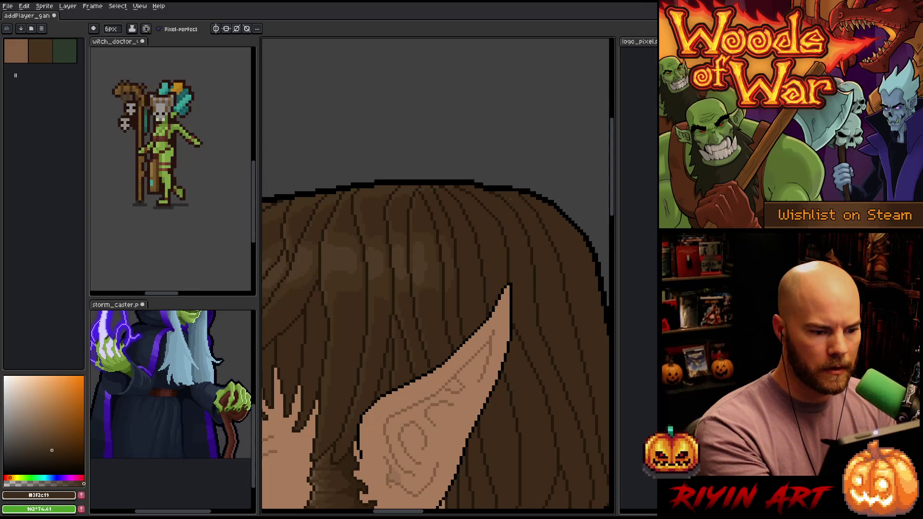
Step: Eyedrop a darker hair brown beside the ear and return to the Pencil
left_click_drag(533, 208, 523, 117)
key("i")
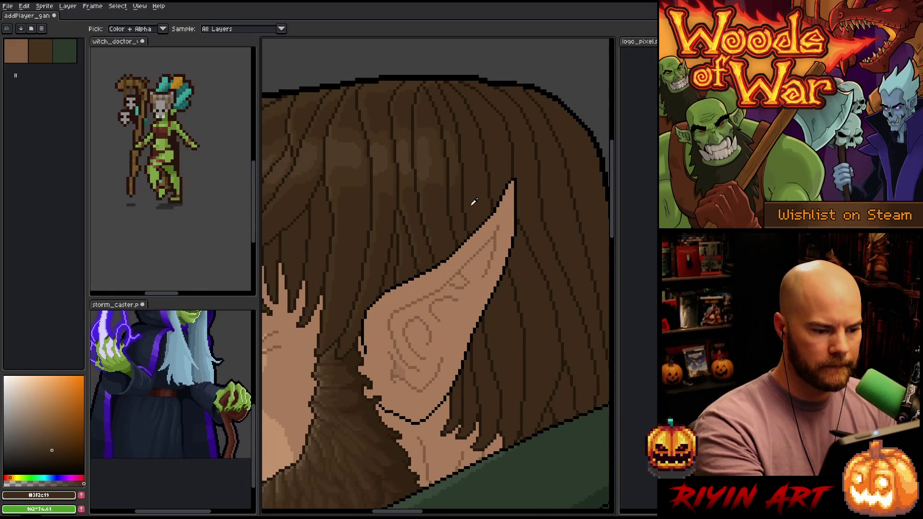
mouse_move(473, 199)
left_mouse_down()
mouse_move(378, 298)
mouse_move(496, 266)
mouse_move(518, 180)
left_mouse_up()
key("b")
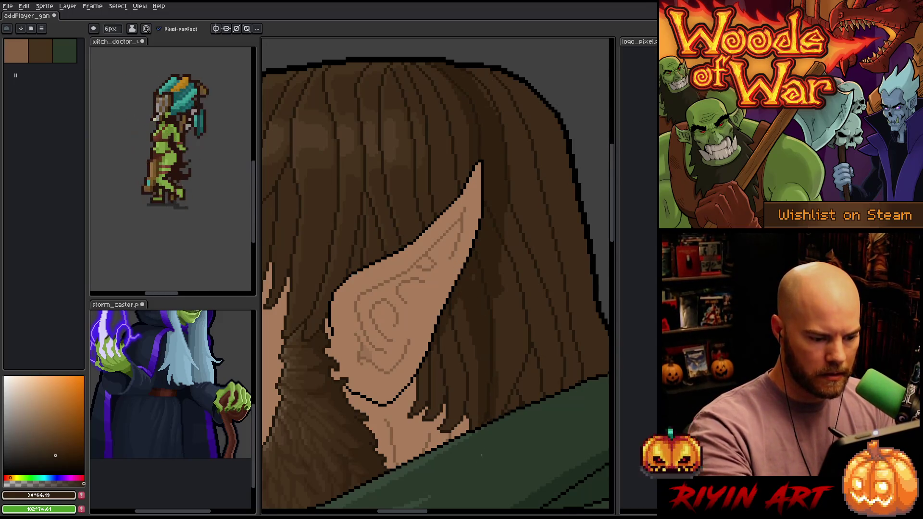
Step: Paint dark shading strokes on the hair to the right of the ear
mouse_move(488, 327)
left_mouse_down()
mouse_move(515, 408)
mouse_move(529, 399)
mouse_move(534, 355)
mouse_move(516, 159)
mouse_move(548, 269)
mouse_move(508, 117)
left_mouse_up()
mouse_move(473, 77)
left_mouse_down()
mouse_move(548, 168)
mouse_move(543, 219)
left_mouse_up()
left_click_drag(541, 115, 546, 177)
mouse_move(496, 85)
left_mouse_down()
mouse_move(558, 154)
mouse_move(558, 281)
mouse_move(565, 229)
left_mouse_up()
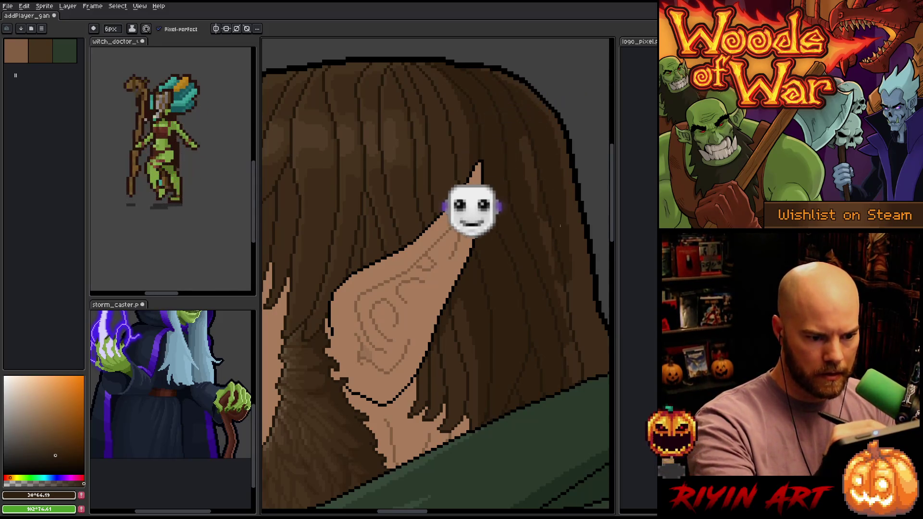
Step: Shrink the brush to 1px and sample the near-black hair brown #312111
scroll(435, 271, "up", 3)
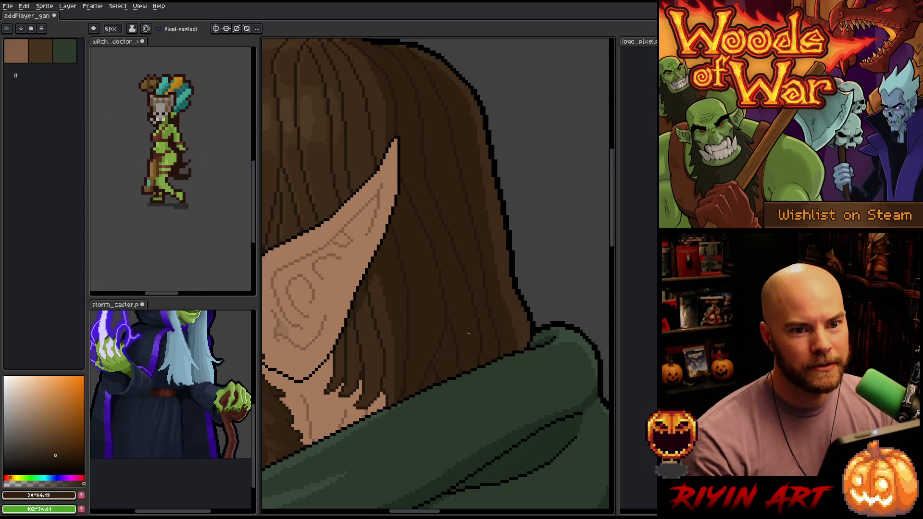
scroll(463, 321, "down", 3)
scroll(465, 283, "up", 2)
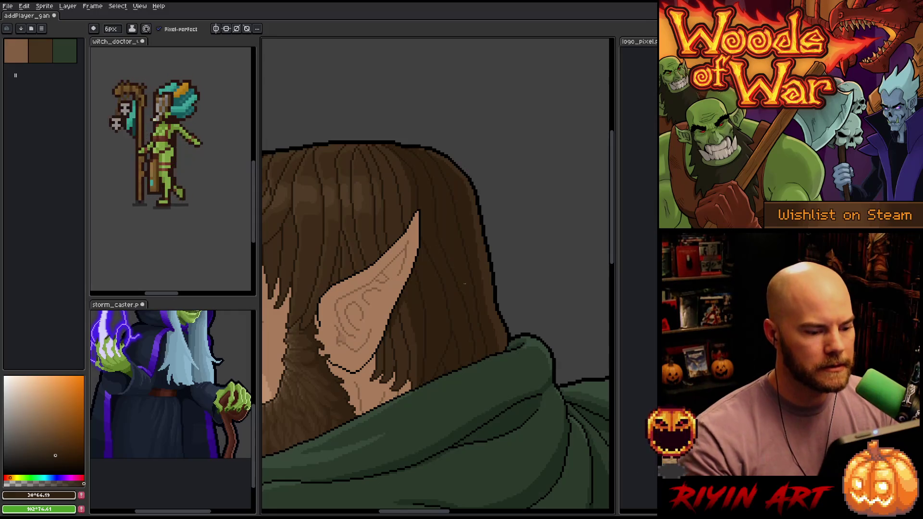
scroll(465, 284, "down", 1)
scroll(442, 241, "up", 1)
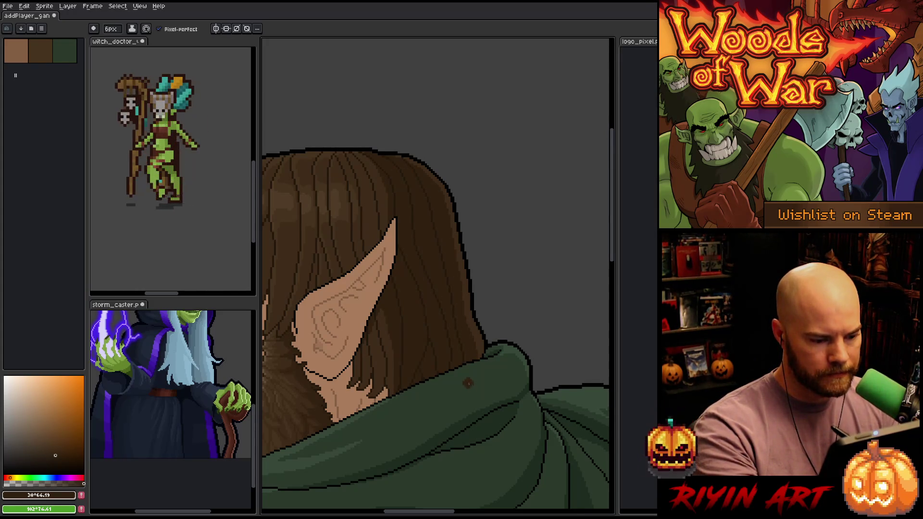
mouse_move(459, 368)
left_mouse_down()
mouse_move(488, 291)
mouse_move(467, 250)
mouse_move(488, 242)
left_mouse_up()
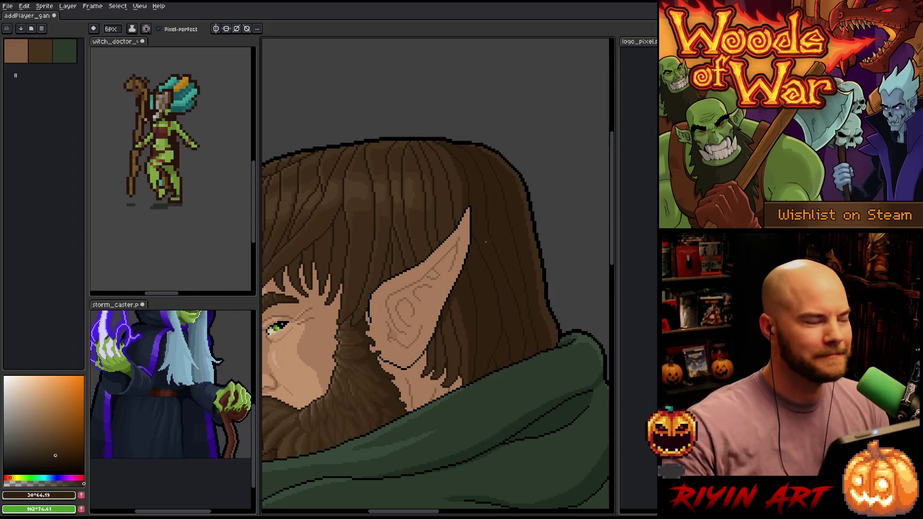
mouse_move(478, 281)
left_mouse_down()
mouse_move(500, 308)
mouse_move(513, 301)
left_mouse_up()
key("minus")
key("minus")
key("minus")
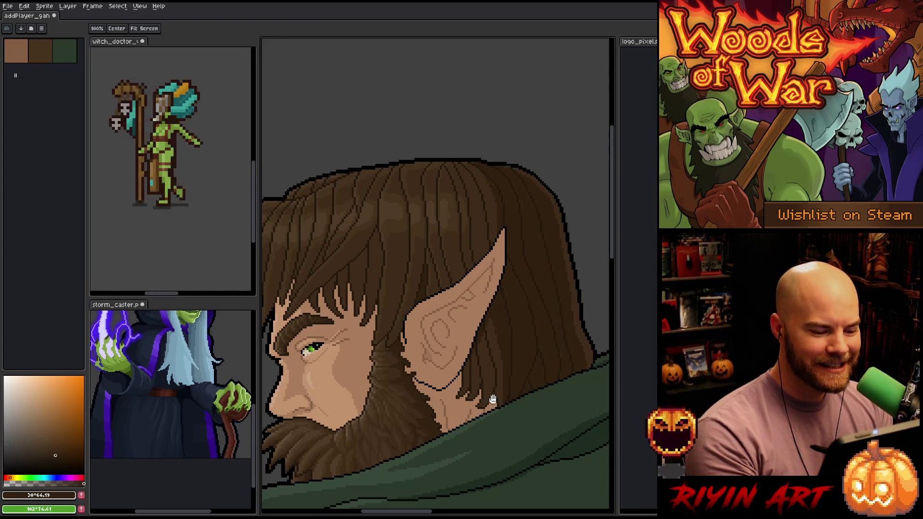
left_click_drag(481, 304, 459, 289)
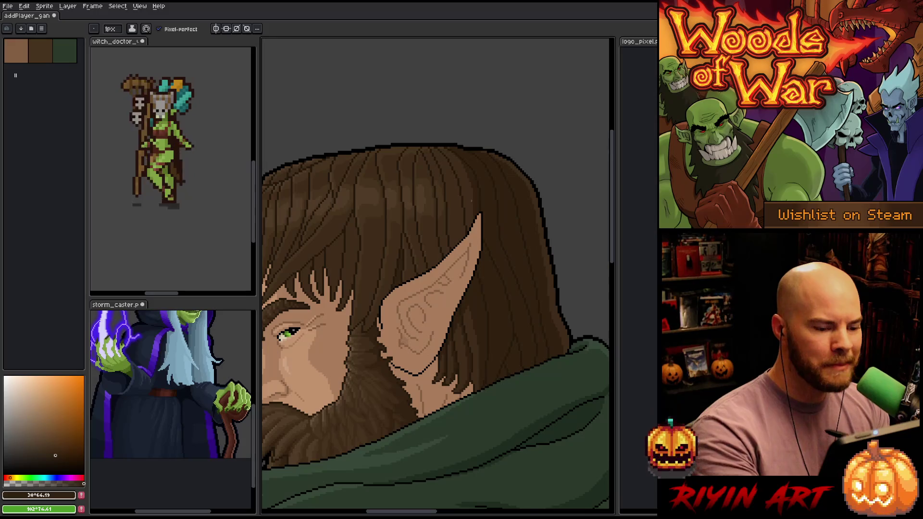
left_click(468, 159, "alt")
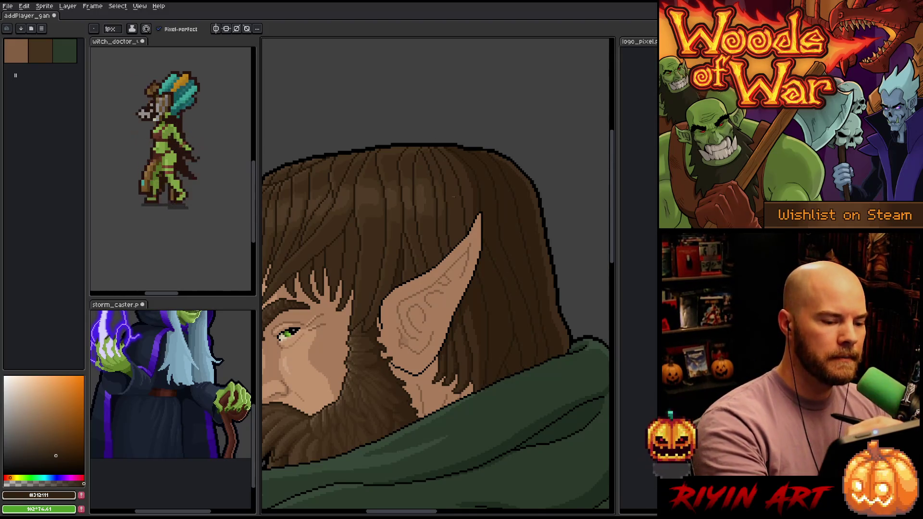
scroll(446, 202, "up", 1)
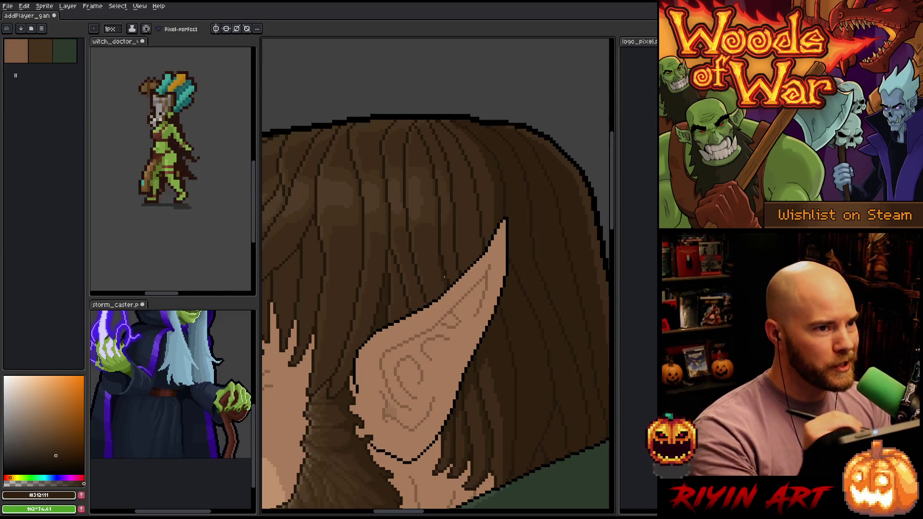
Step: Draw three thin 1px dark strand lines down the hair above the ear
left_click_drag(484, 330, 456, 351)
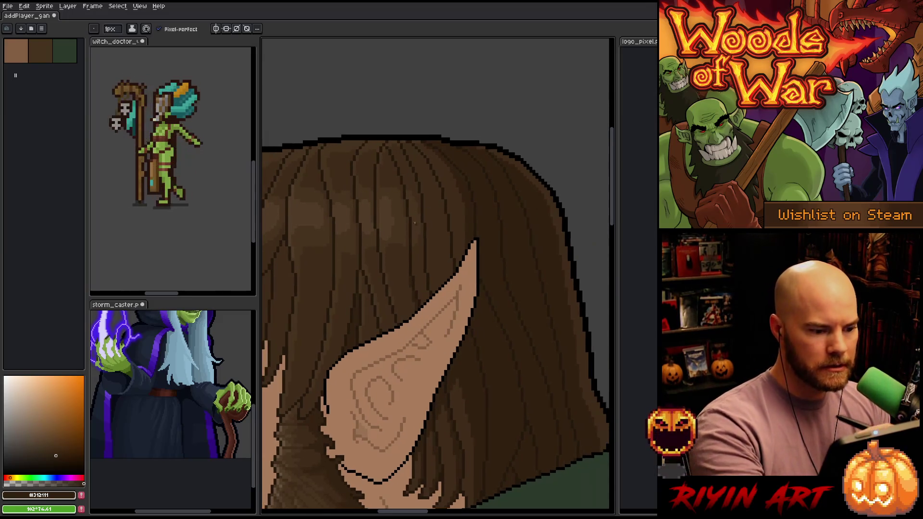
left_click_drag(422, 245, 432, 303)
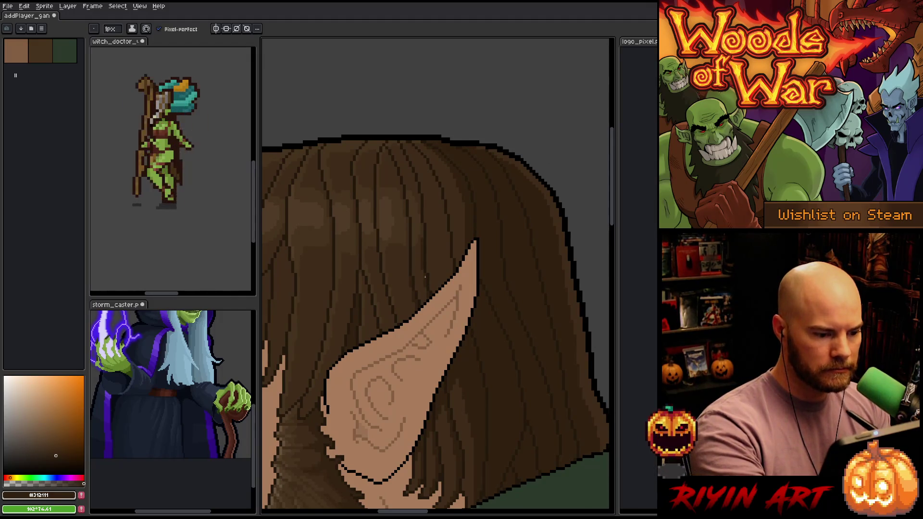
left_click_drag(449, 239, 450, 260)
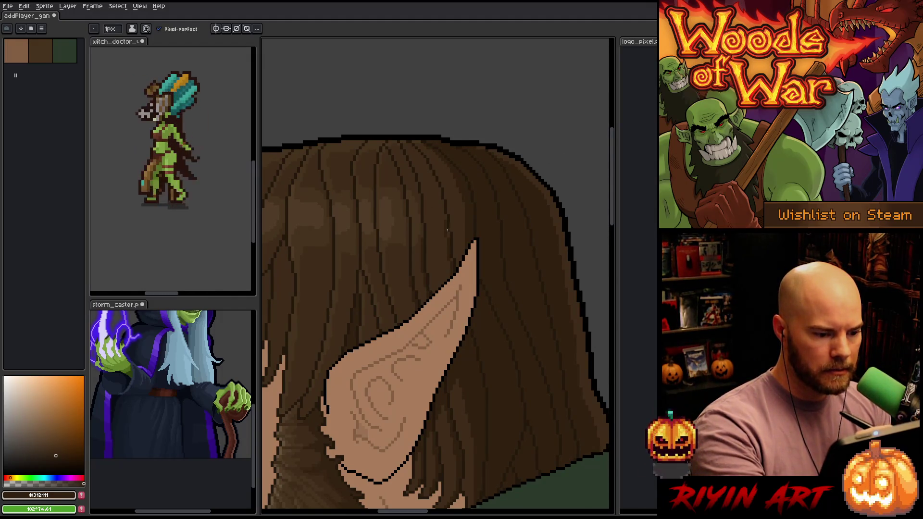
mouse_move(443, 200)
left_mouse_down()
mouse_move(442, 213)
mouse_move(432, 177)
left_mouse_up()
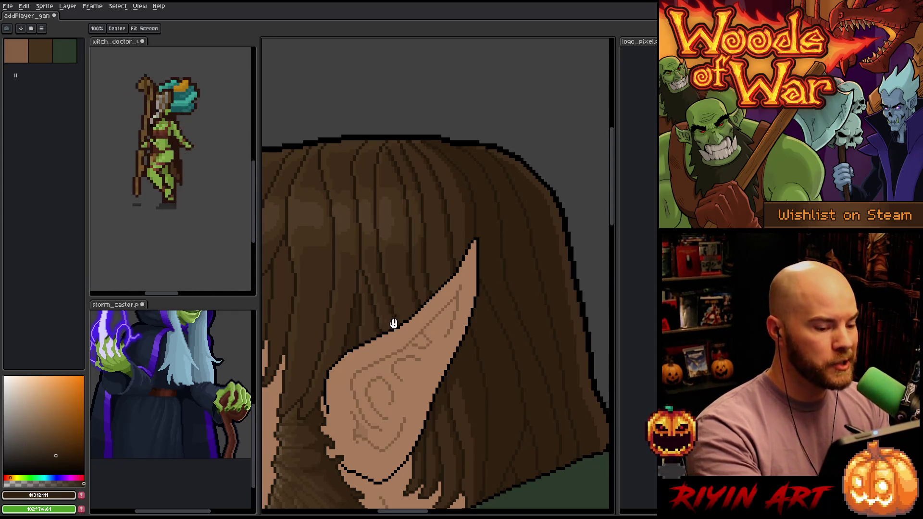
left_click_drag(392, 324, 455, 259)
left_click_drag(539, 419, 521, 378)
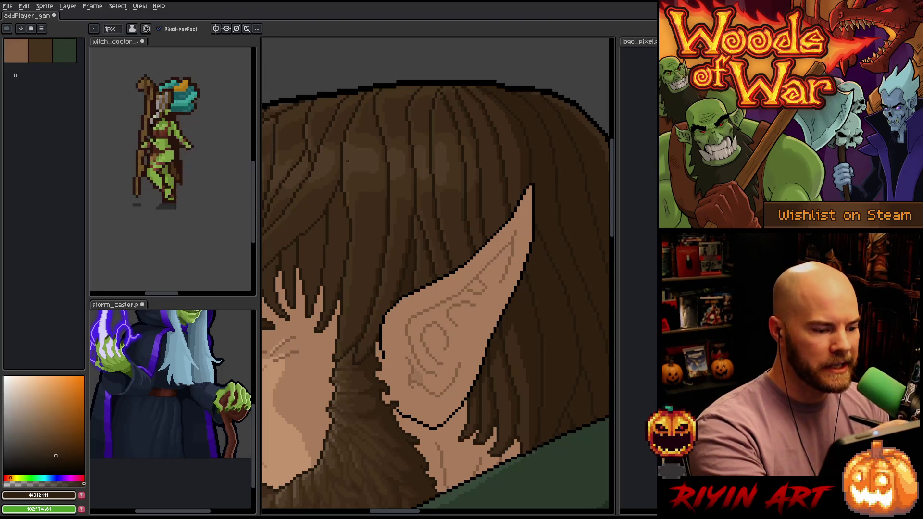
Step: Draw a dark #312111 strand line through the hair mass above the ear
mouse_move(340, 194)
left_mouse_down()
mouse_move(344, 259)
mouse_move(348, 214)
mouse_move(325, 237)
mouse_move(322, 270)
left_mouse_up()
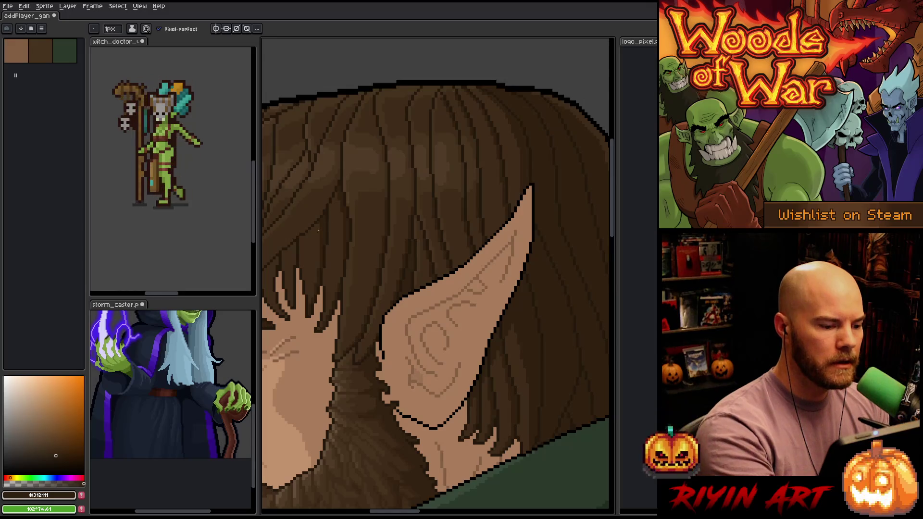
left_click_drag(332, 206, 449, 212)
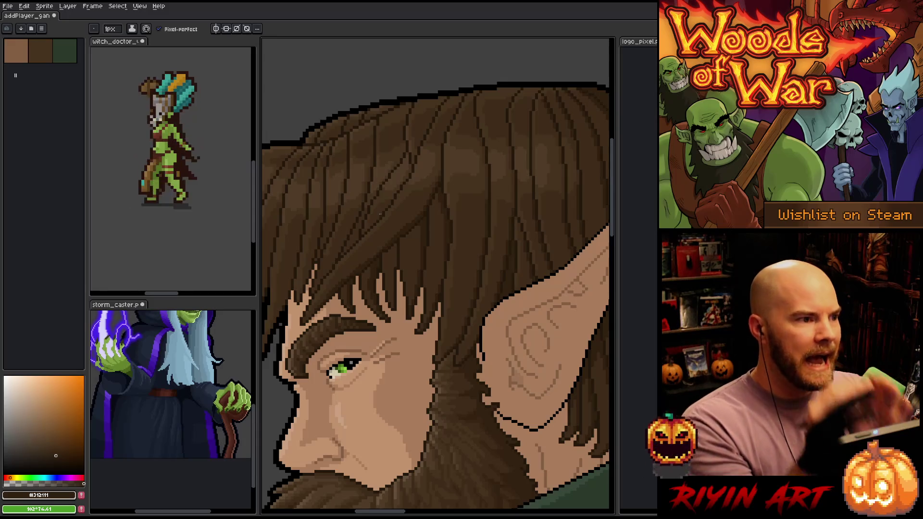
Step: Pick lighter brown #3f2c19, then return to #312111 to touch up crown strands
left_click(412, 210, "alt")
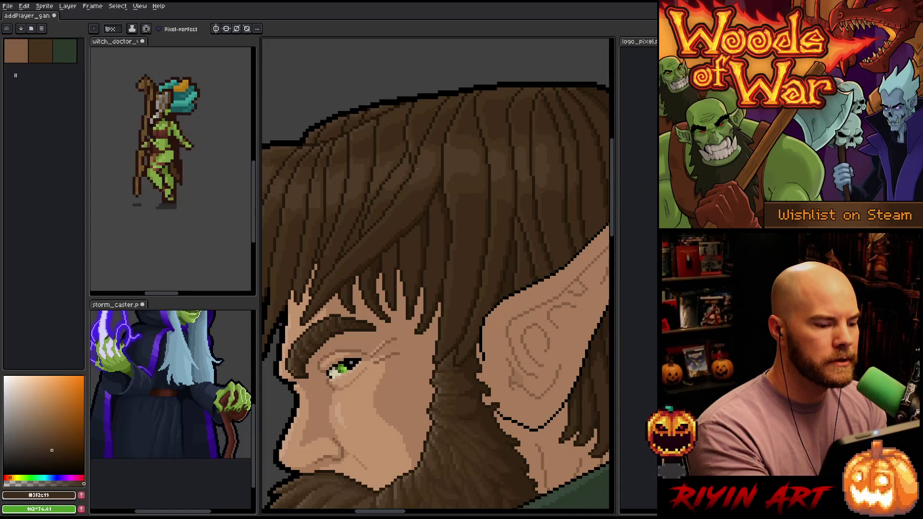
left_click(392, 266, "alt")
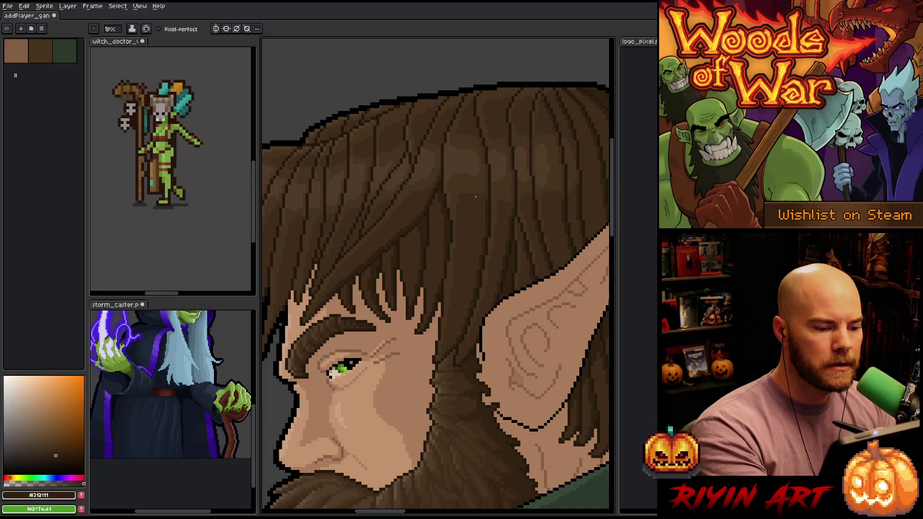
left_click_drag(483, 201, 552, 188)
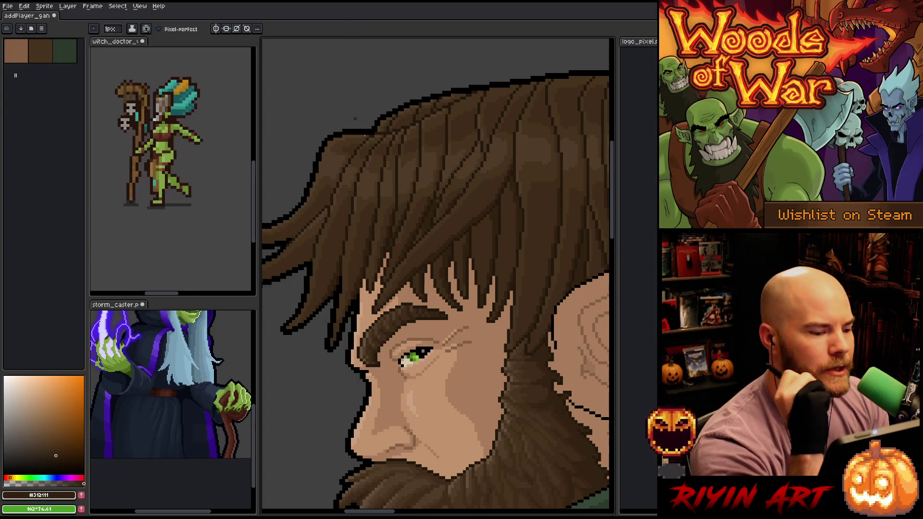
Step: Zoom and pan the view onto the hair strands above the eye
scroll(411, 225, "down", 3)
scroll(411, 225, "up", 5)
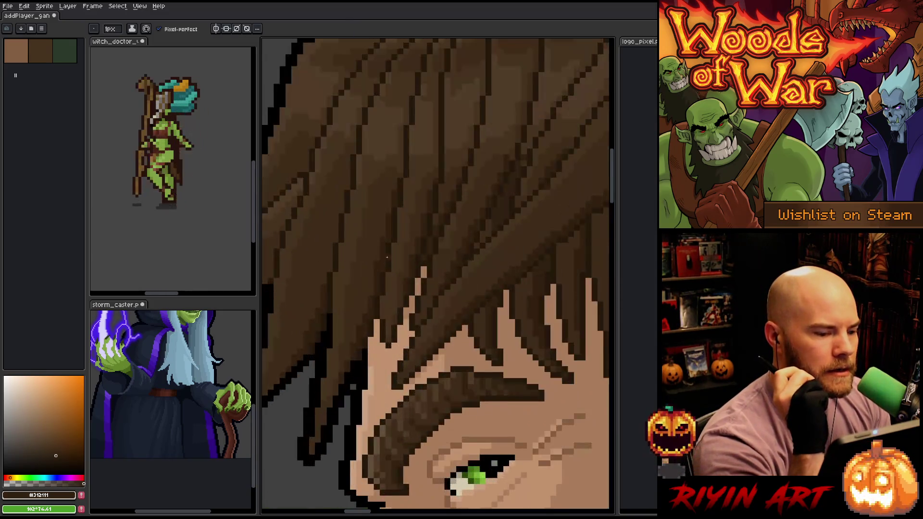
scroll(411, 225, "down", 2)
scroll(411, 225, "up", 2)
scroll(411, 224, "down", 1)
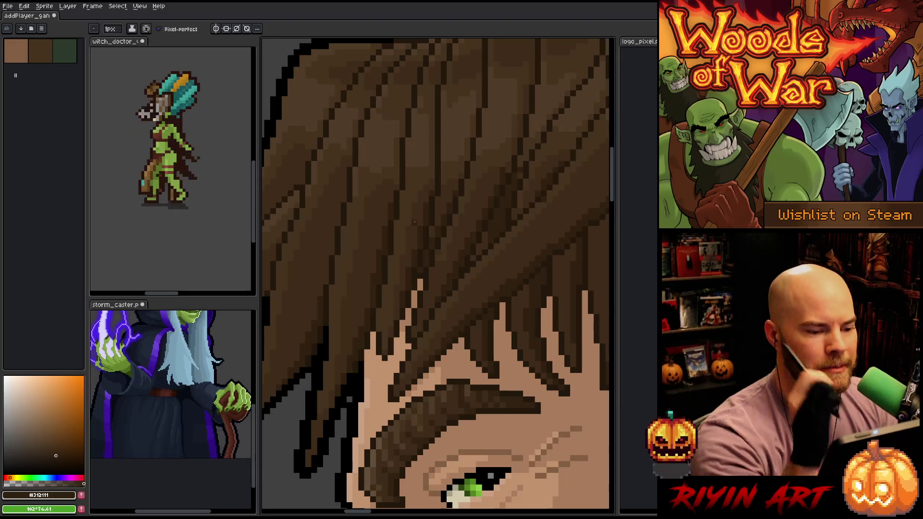
scroll(414, 220, "up", 1)
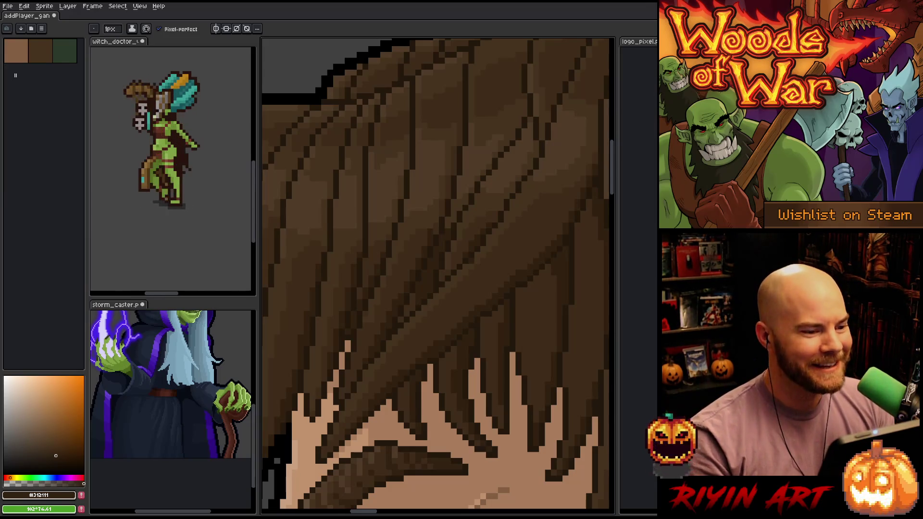
scroll(378, 217, "down", 3)
scroll(378, 217, "up", 3)
mouse_move(379, 217)
left_mouse_down()
mouse_move(500, 243)
mouse_move(466, 274)
left_mouse_up()
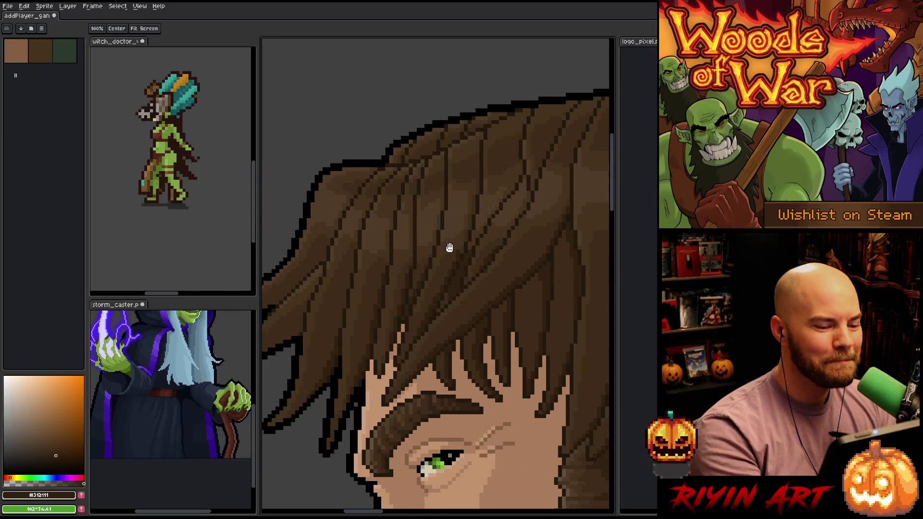
Step: Sample the mid hair brown, then a darker line brown, for the left-side strands
left_click_drag(451, 243, 432, 259)
left_click(438, 208, "alt")
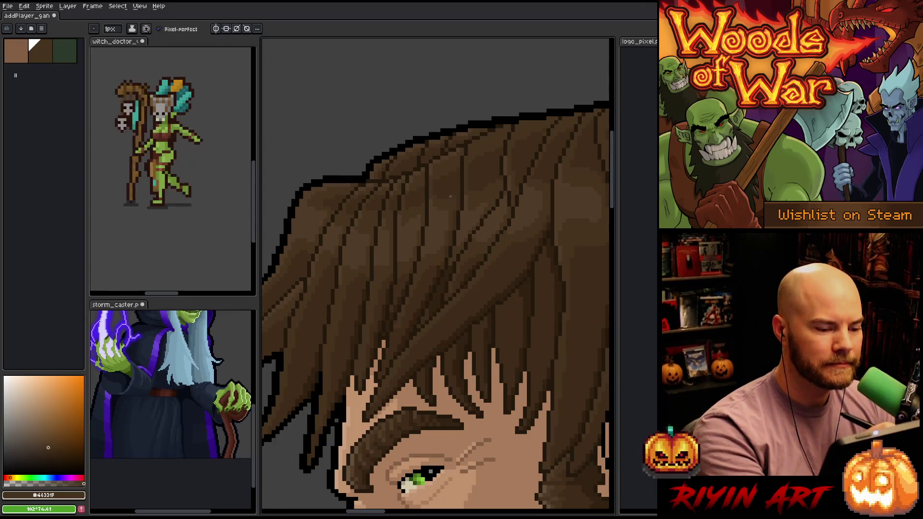
left_click_drag(383, 297, 428, 294)
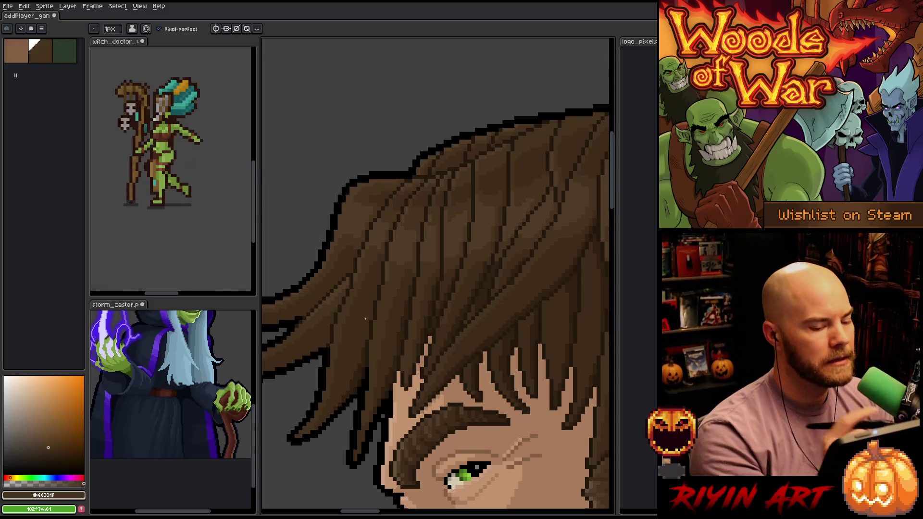
left_click(364, 361, "alt")
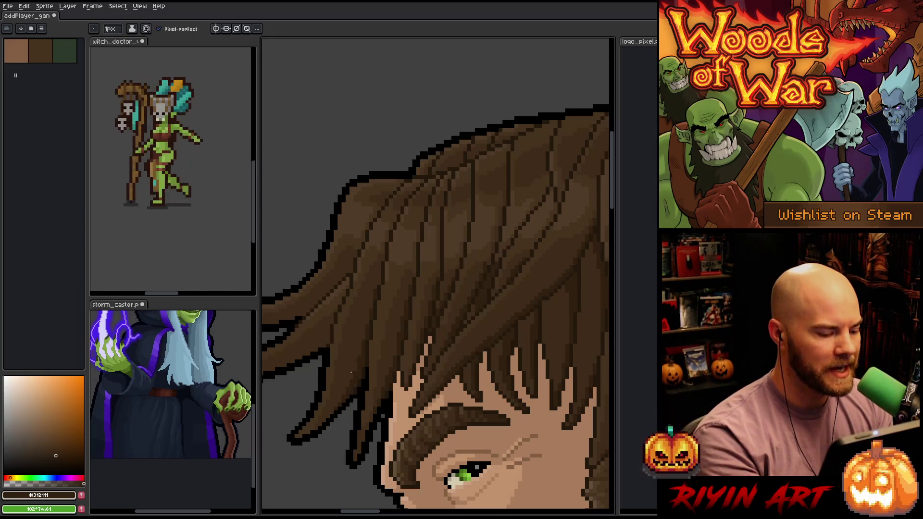
left_click_drag(406, 252, 451, 367)
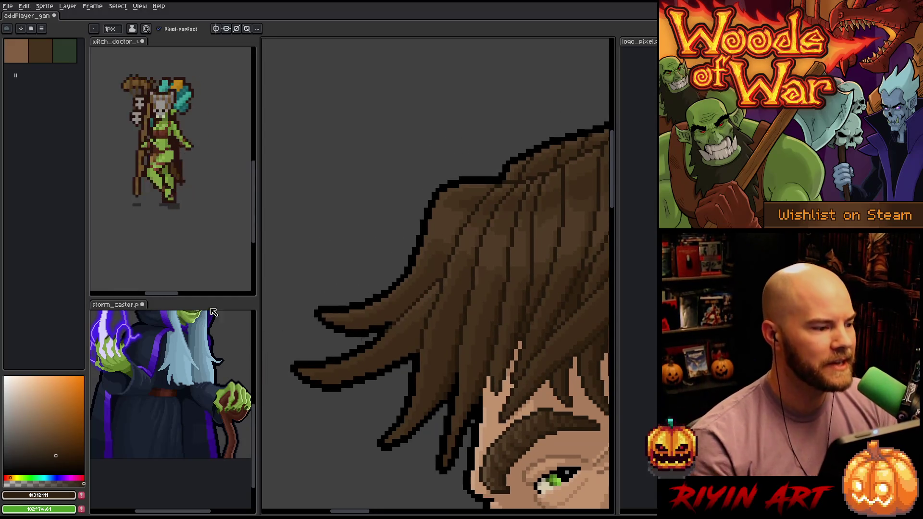
left_click(112, 51)
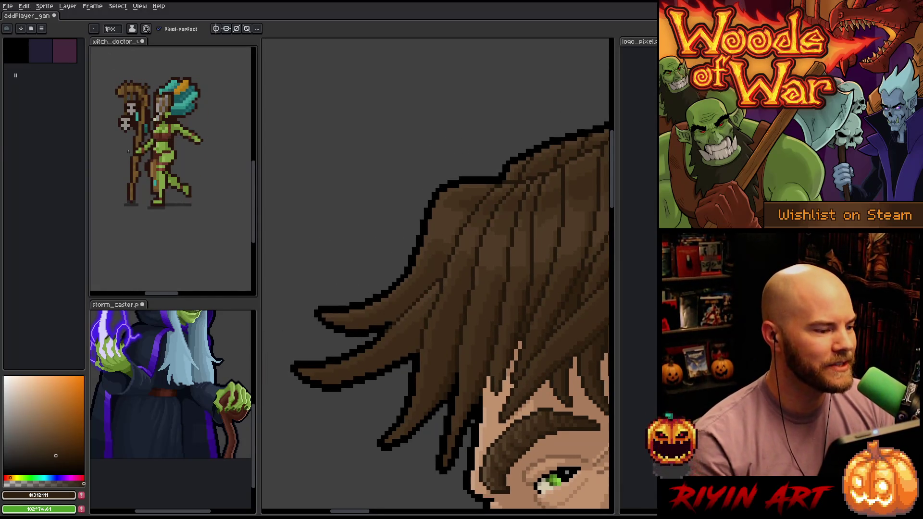
key("Tab")
key("Return")
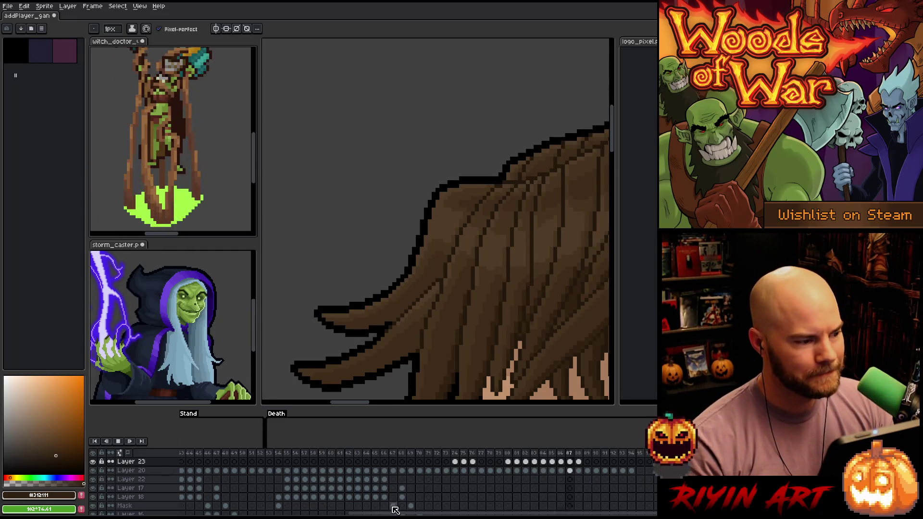
left_click(225, 138)
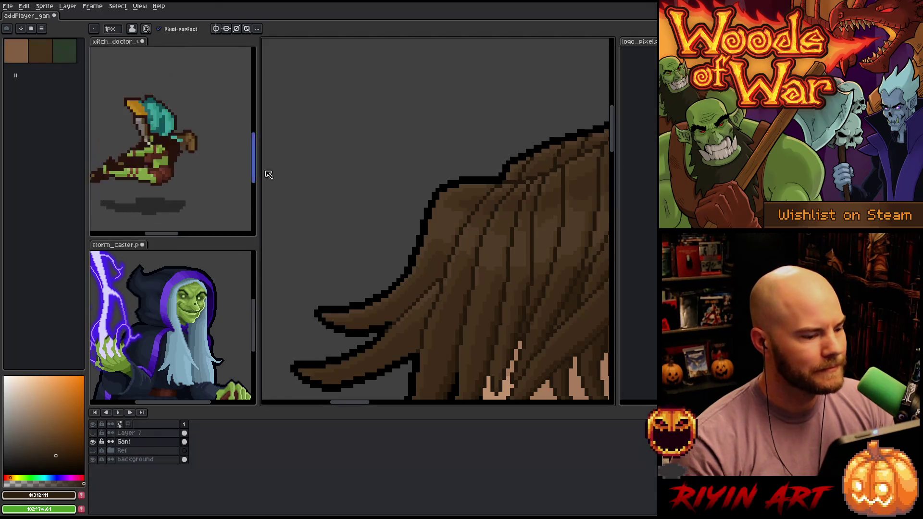
scroll(451, 277, "down", 2)
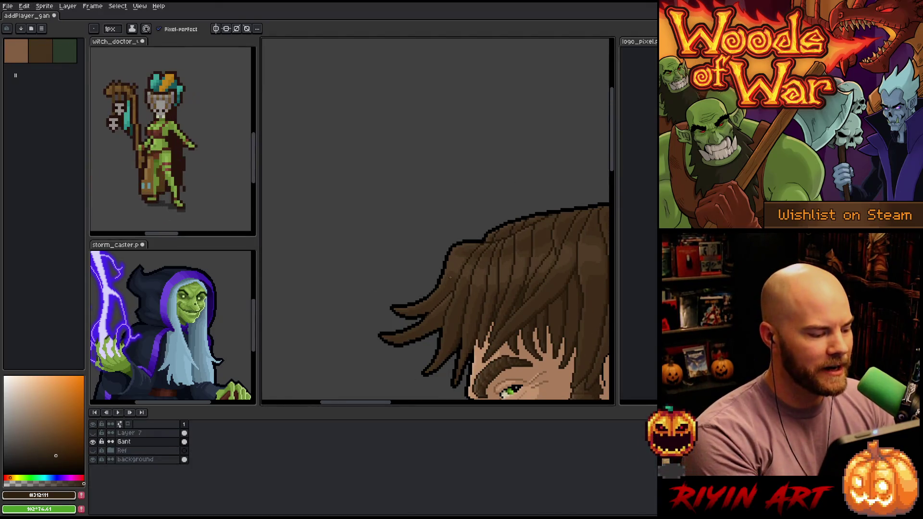
key("Tab")
scroll(489, 293, "up", 1)
scroll(489, 293, "down", 2)
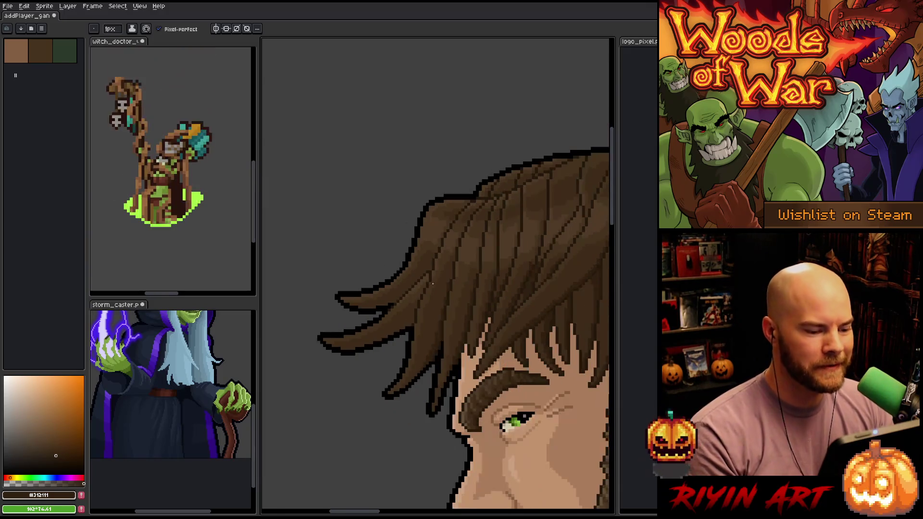
scroll(458, 299, "up", 3)
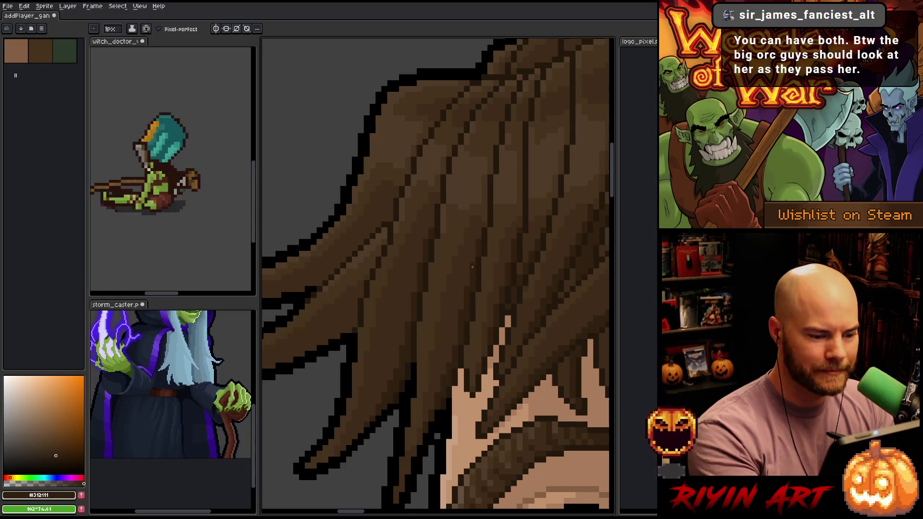
left_click_drag(478, 245, 525, 284)
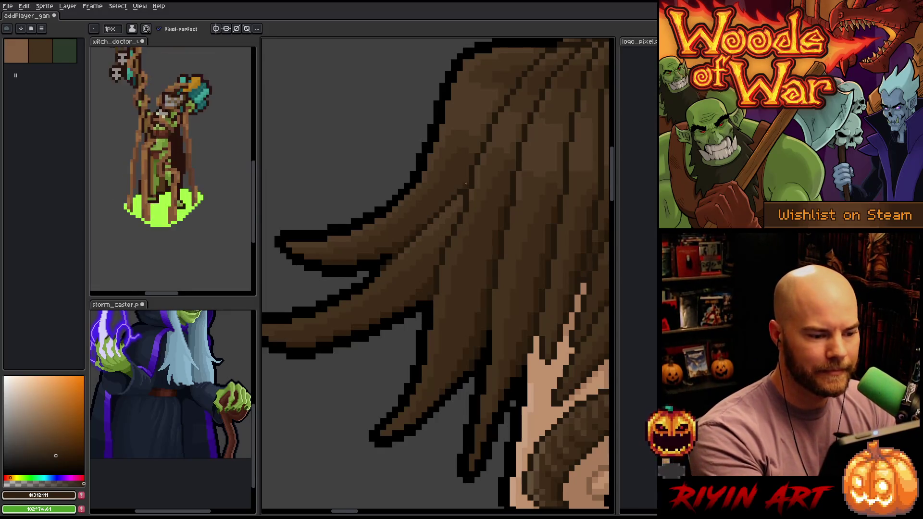
Step: Eyedrop the mid hair brown, then the dark hair-line brown, for strands over the face
scroll(502, 380, "down", 5)
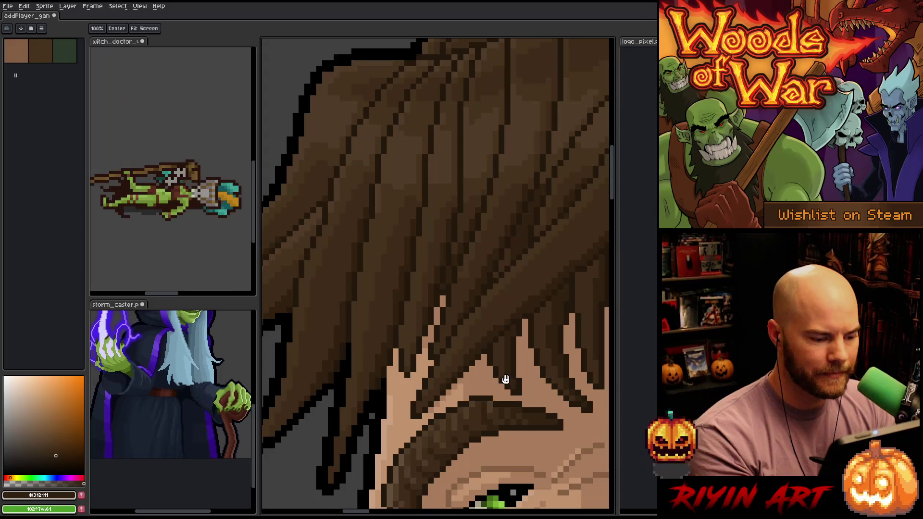
mouse_move(503, 414)
left_mouse_down()
mouse_move(469, 354)
mouse_move(390, 427)
left_mouse_up()
key("i")
left_click(287, 350)
key("b")
scroll(439, 358, "down", 2)
scroll(409, 278, "up", 2)
left_click(408, 270, "alt")
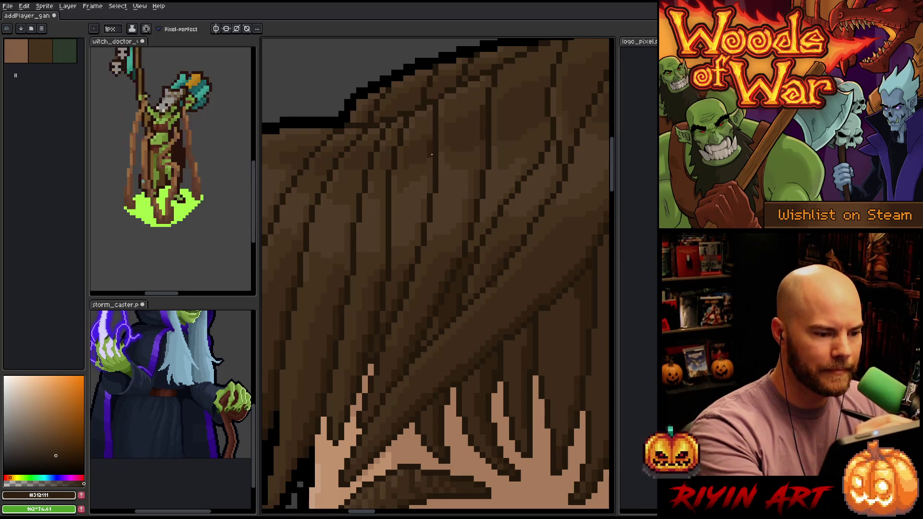
Step: Sample another dark brown to refine strands across the hair, then compare the next frame
key("space")
left_click_drag(516, 222, 469, 154)
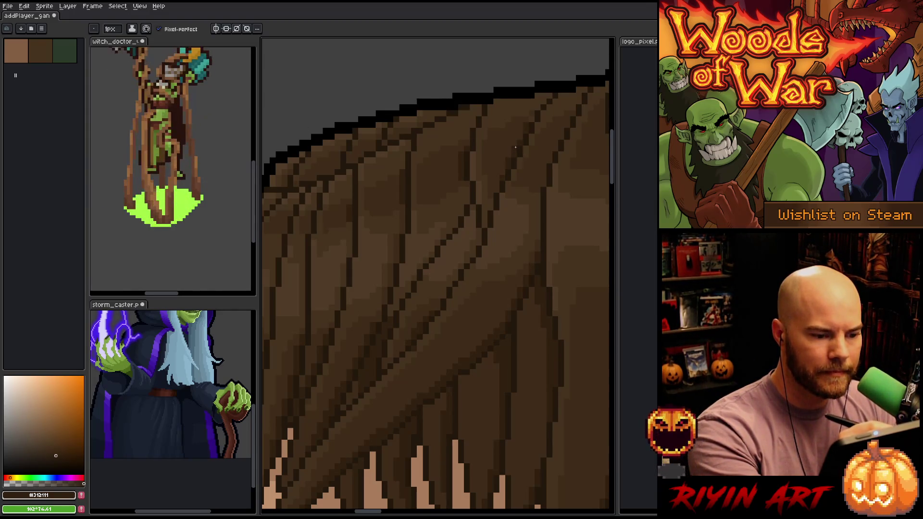
left_click(518, 128, "alt")
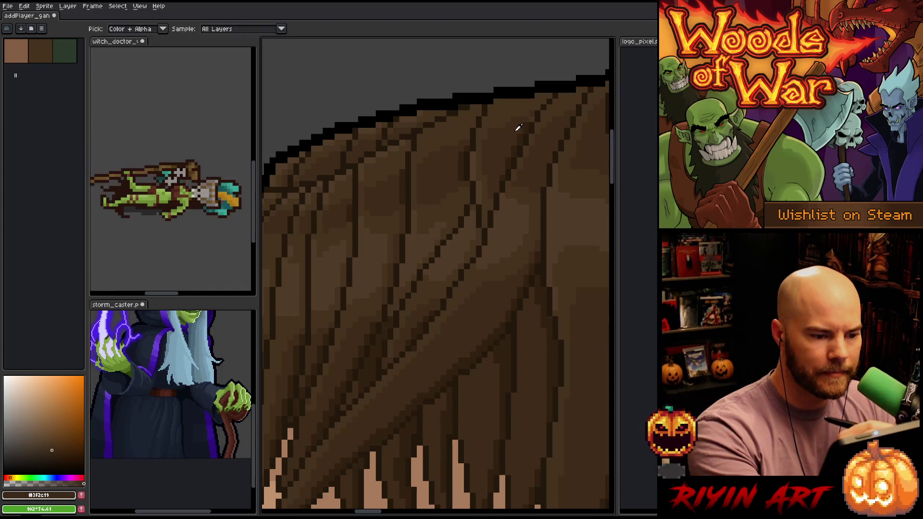
left_click(536, 108, "alt")
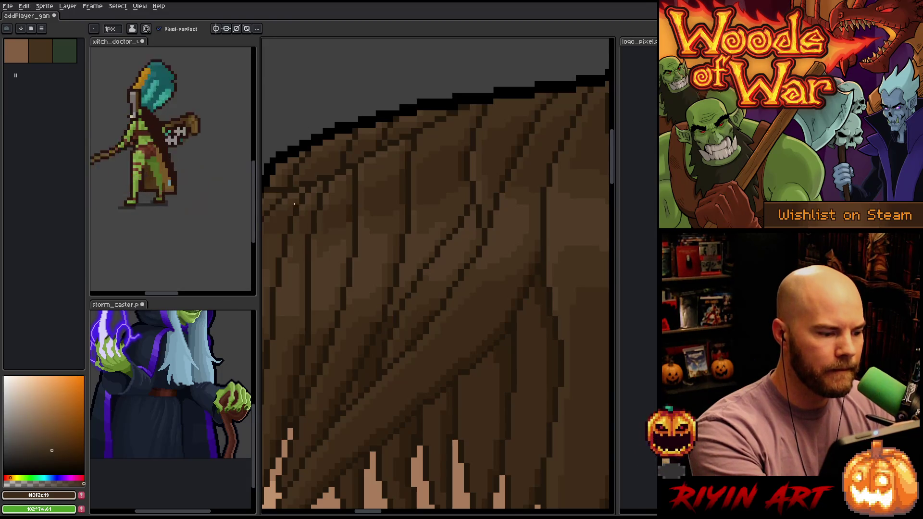
key("space")
left_click_drag(507, 254, 529, 263)
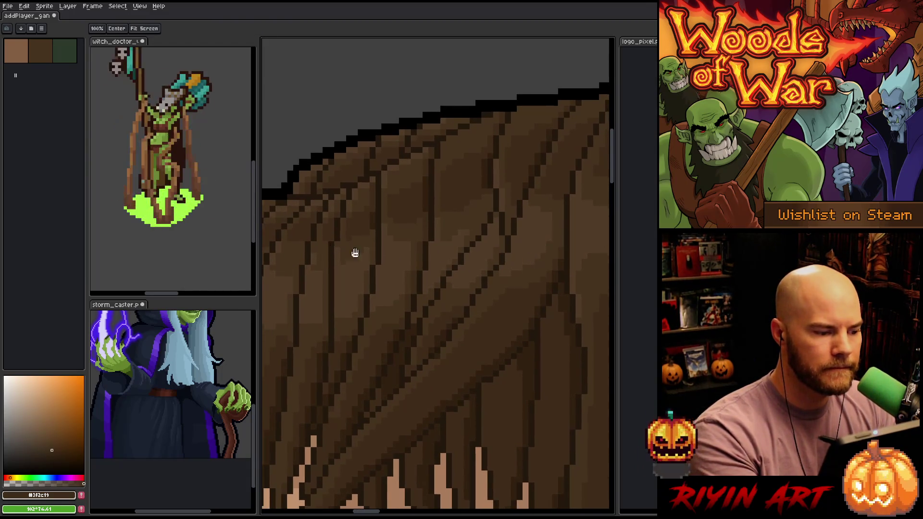
key("space")
left_click_drag(365, 385, 480, 231)
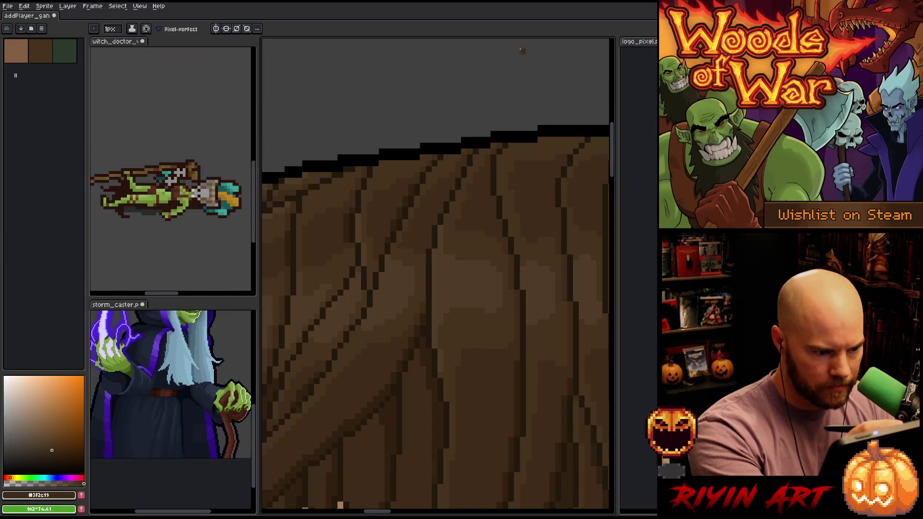
scroll(504, 278, "right", 3)
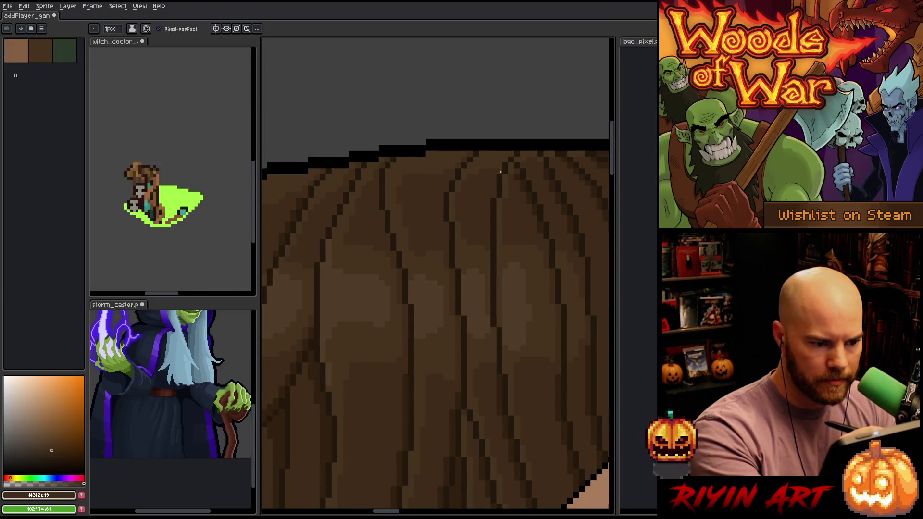
scroll(481, 183, "down", 1)
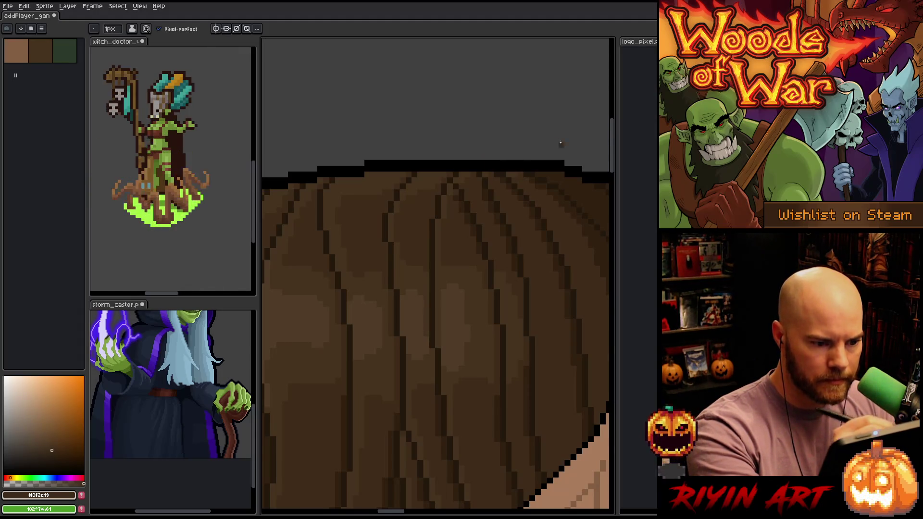
key("Right")
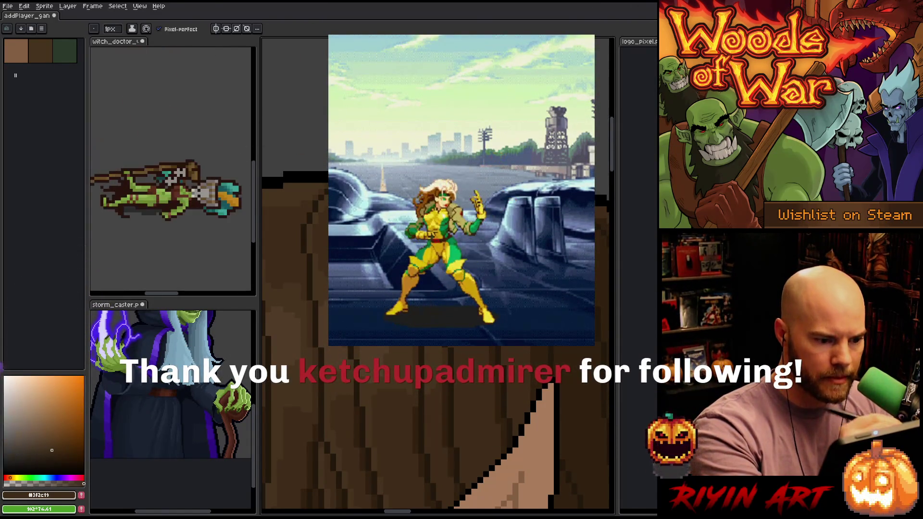
scroll(437, 274, "down", 3)
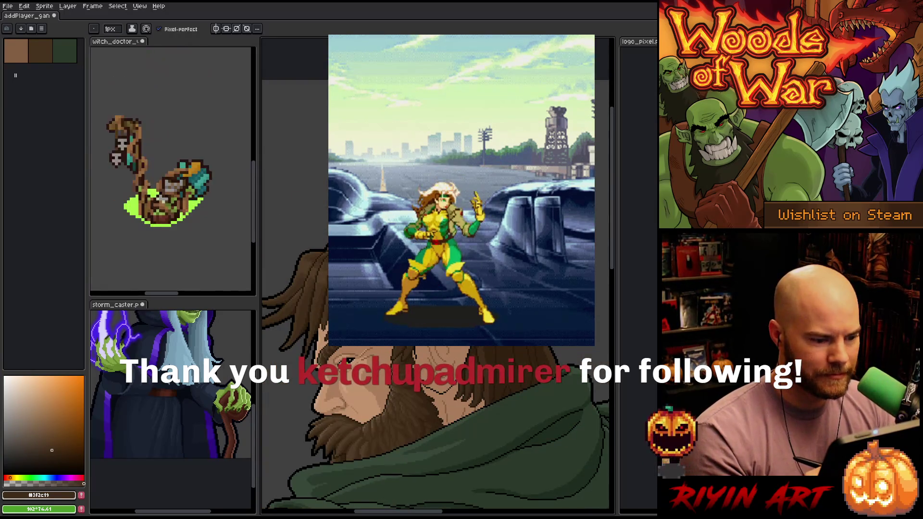
scroll(371, 309, "up", 1)
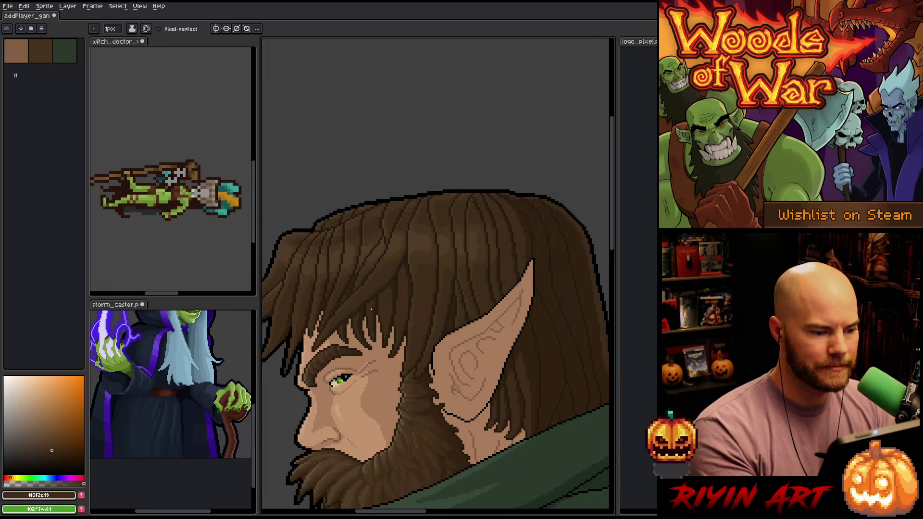
scroll(371, 309, "down", 2)
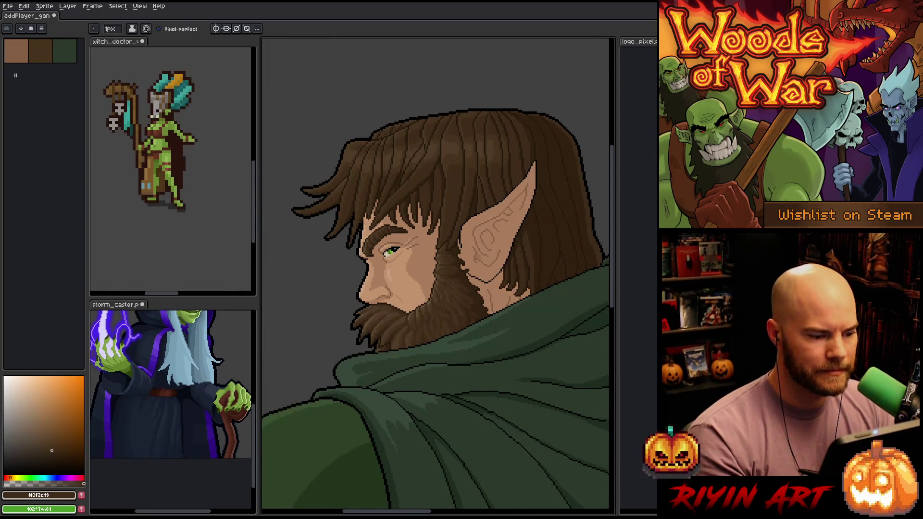
scroll(451, 197, "down", 1)
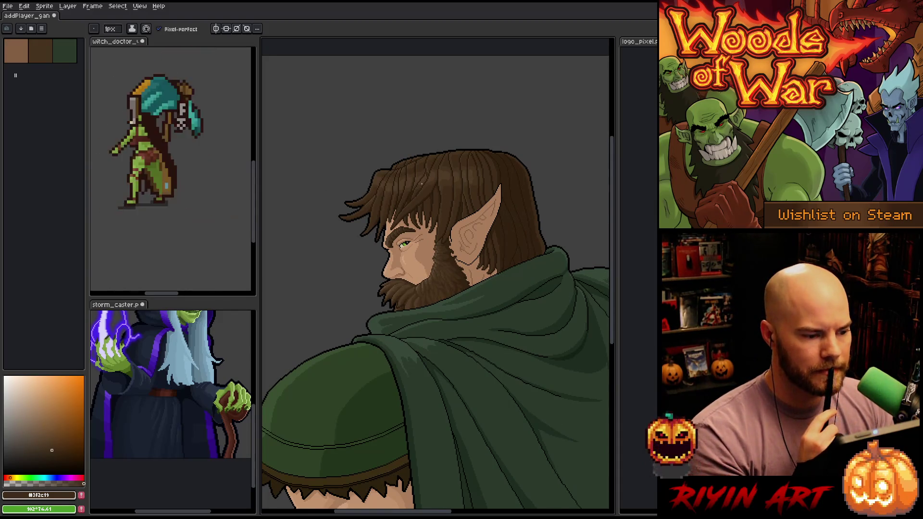
scroll(447, 196, "up", 4)
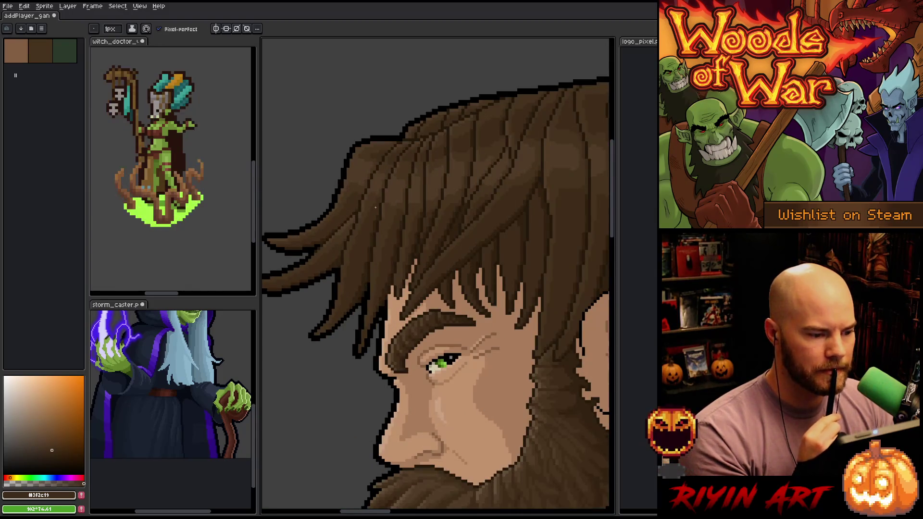
scroll(370, 195, "down", 1)
scroll(465, 215, "up", 2)
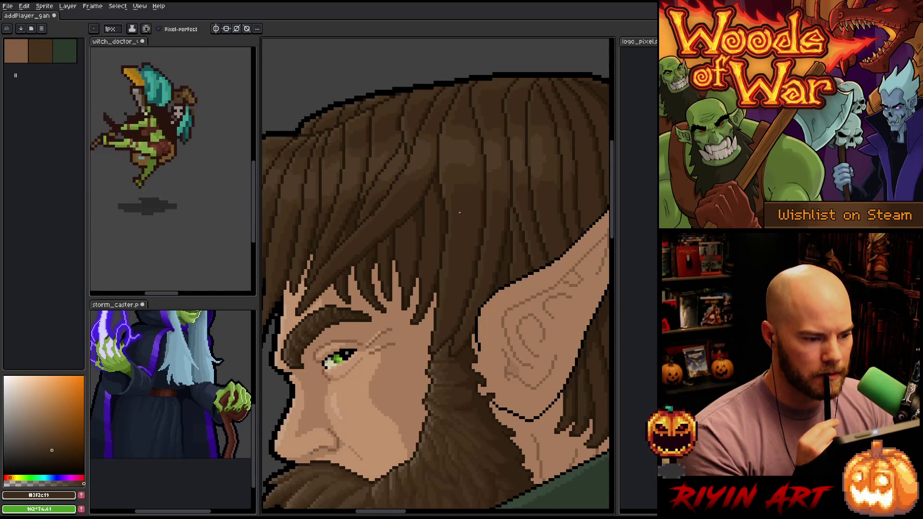
scroll(460, 212, "down", 1)
scroll(442, 197, "up", 2)
scroll(427, 185, "down", 1)
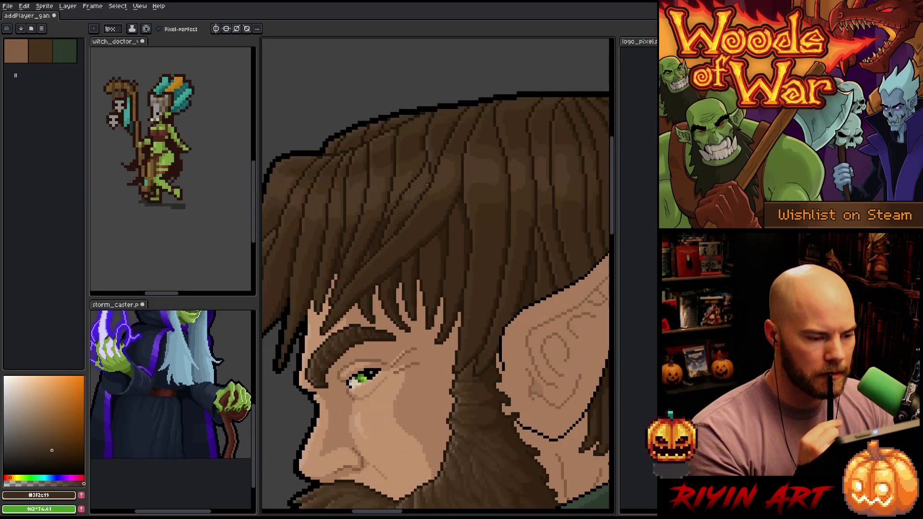
Step: Paint fringe strands with browns #46331F and #503C27 and save the portrait
mouse_move(427, 184)
left_mouse_down()
mouse_move(505, 282)
mouse_move(486, 241)
left_mouse_up()
left_click(494, 219, "alt")
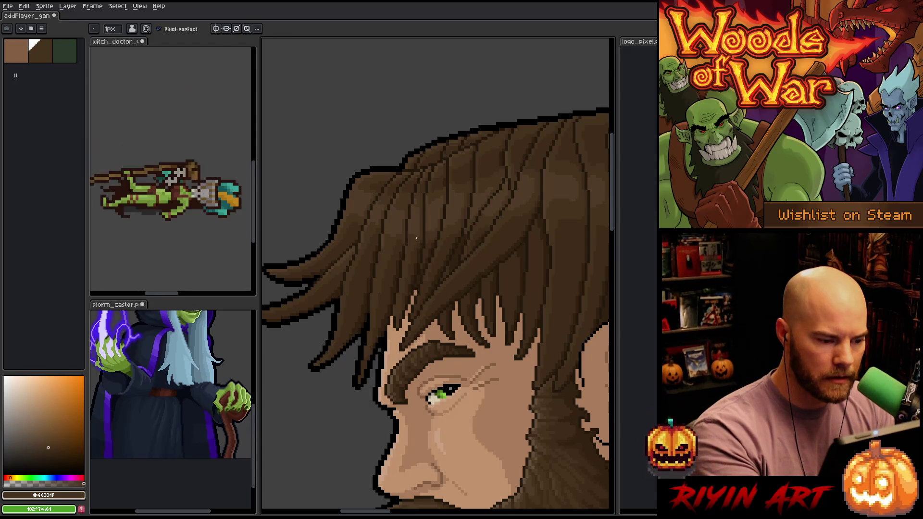
left_click(406, 252, "alt")
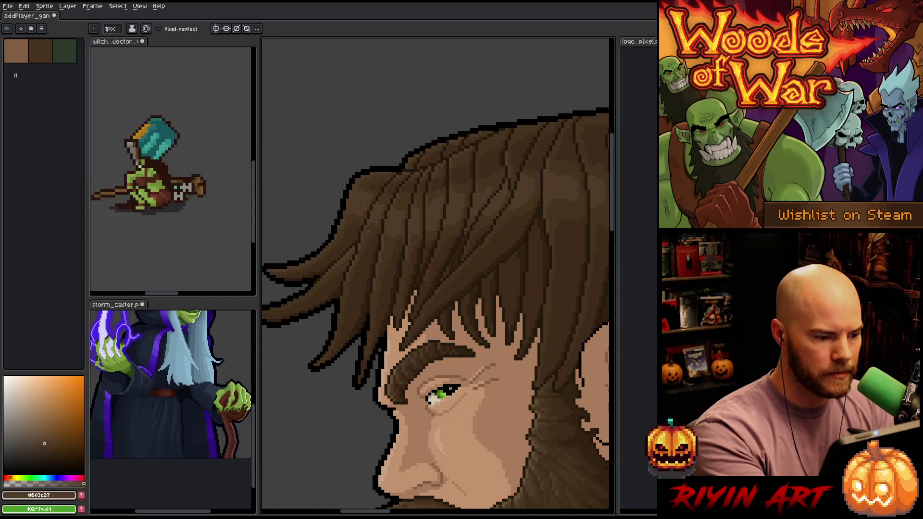
key("ctrl+s")
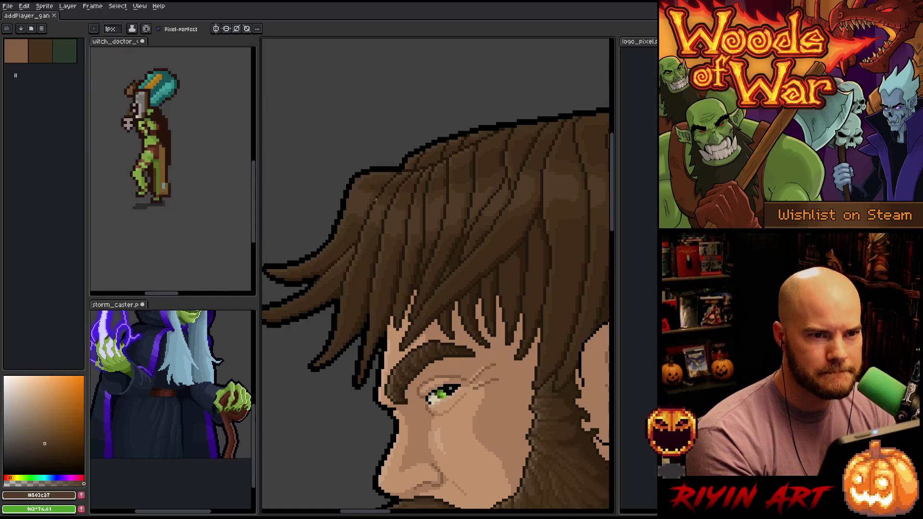
Step: Shade the upper flyaway strands with #46331F and #3F2C19, then save again
left_click_drag(375, 200, 361, 179)
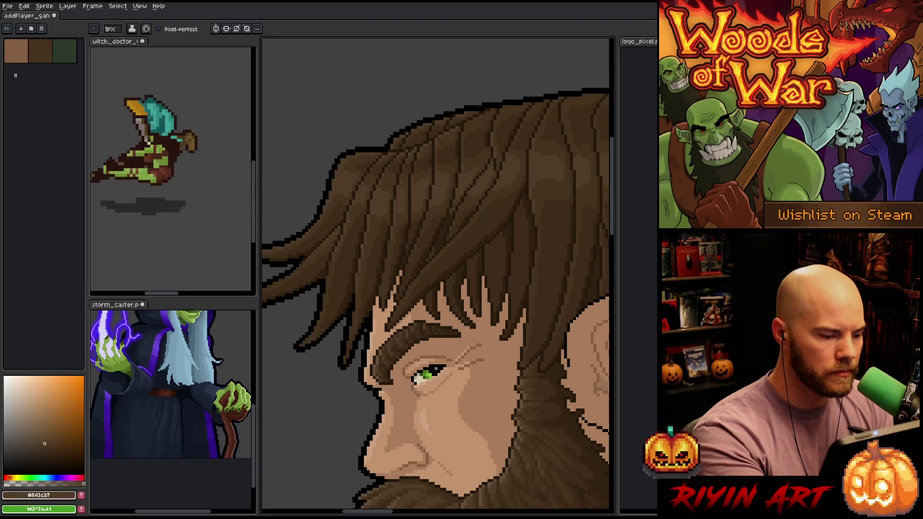
left_click_drag(357, 278, 391, 286)
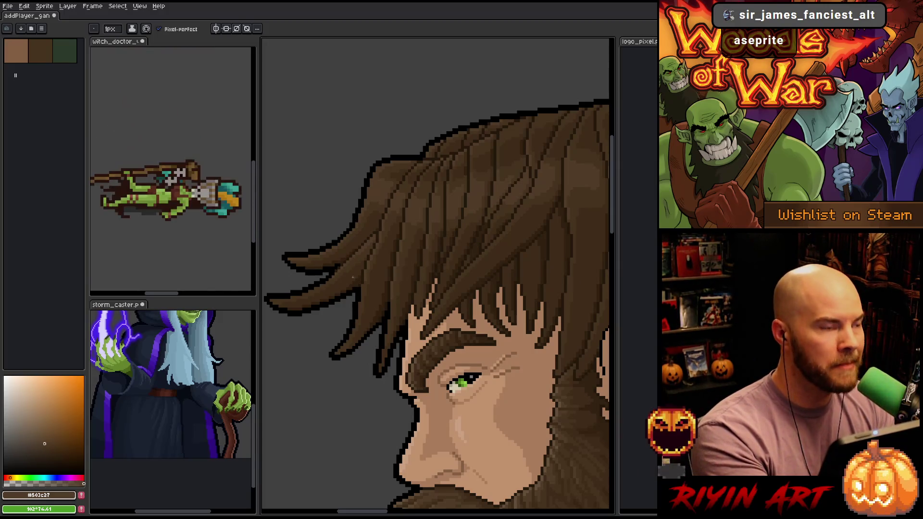
left_click_drag(413, 334, 415, 313)
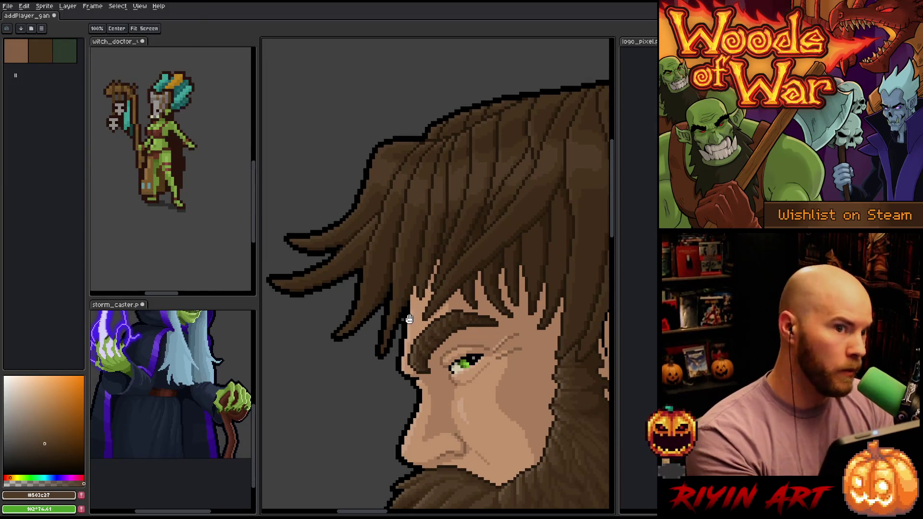
scroll(433, 320, "right", 2)
key("b")
left_click(343, 231, "alt")
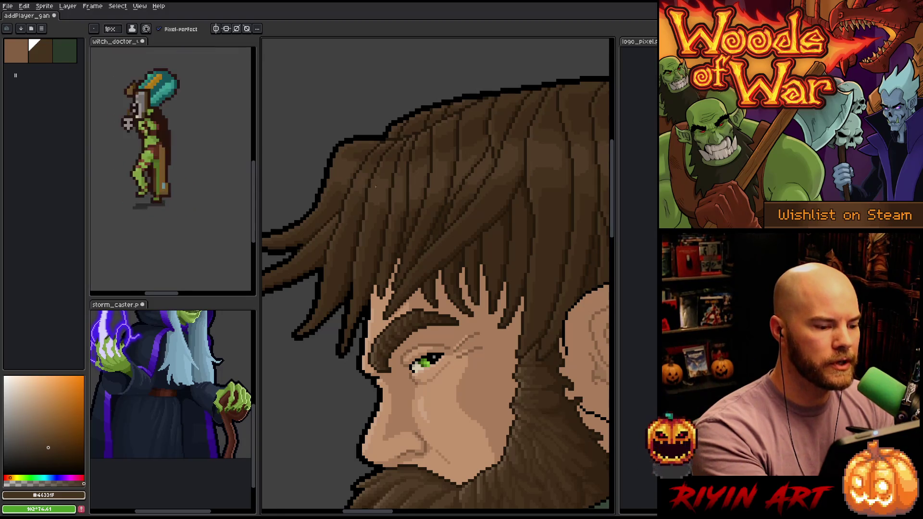
left_click(358, 203, "alt")
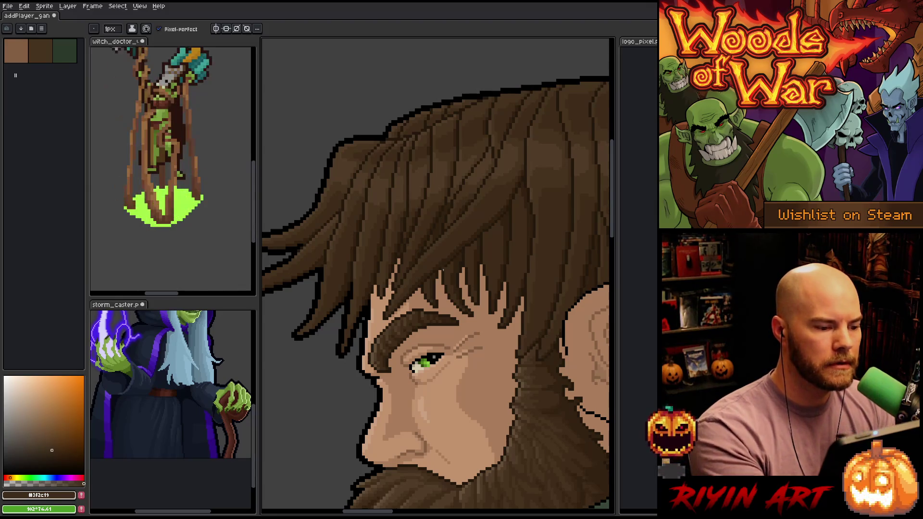
key("ctrl+s")
left_click_drag(466, 363, 425, 366)
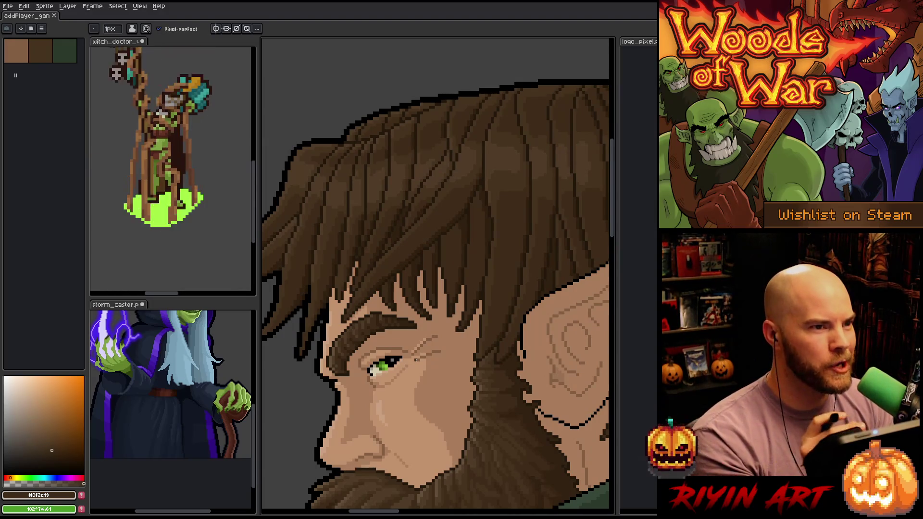
left_click(457, 160, "alt")
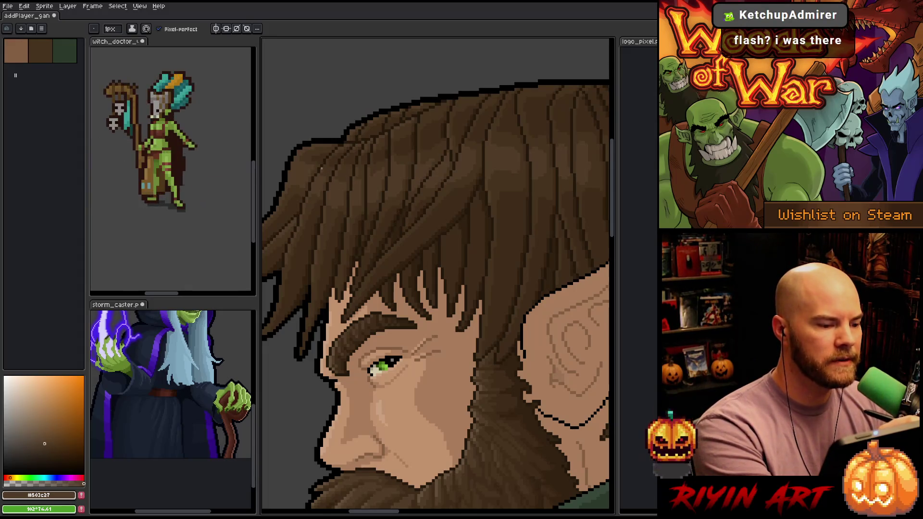
Step: Paint strands around the pointed ear, alternating browns #46331F and #503C27
left_click_drag(526, 243, 462, 262)
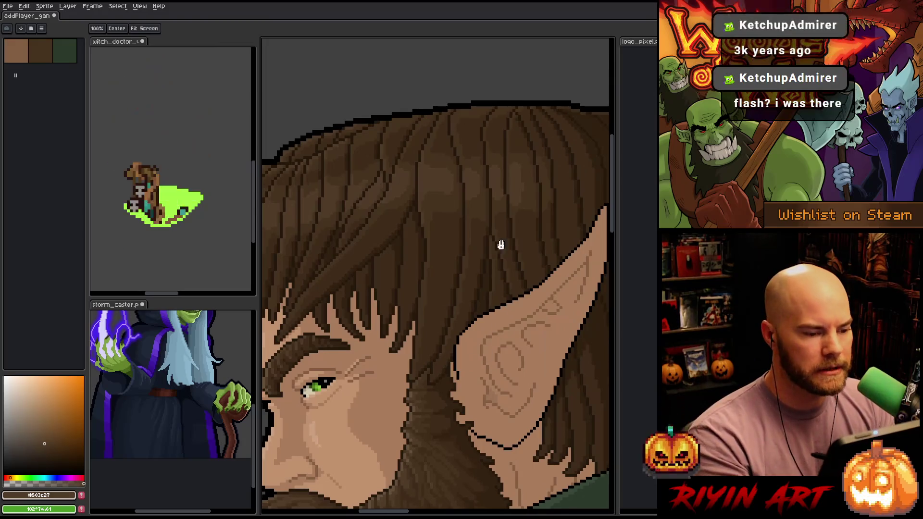
left_click(423, 144, "alt")
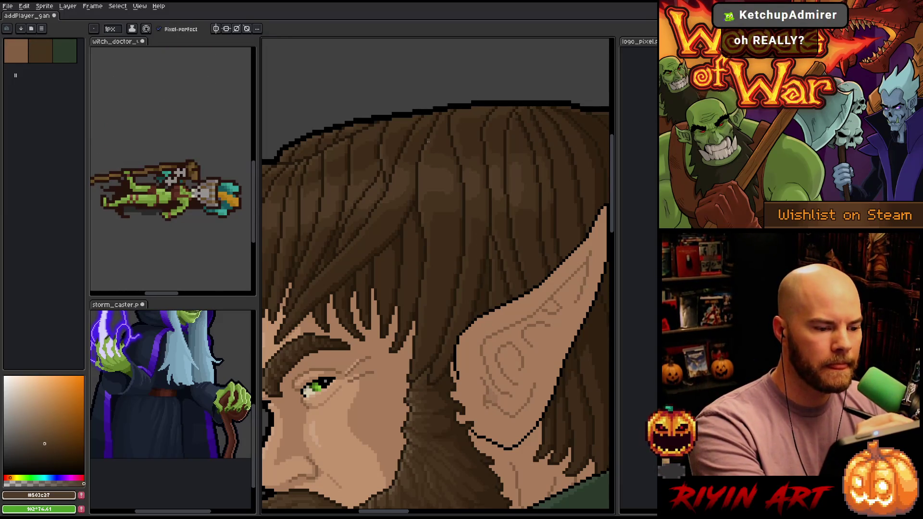
left_click(436, 113, "alt")
left_click(421, 156, "alt")
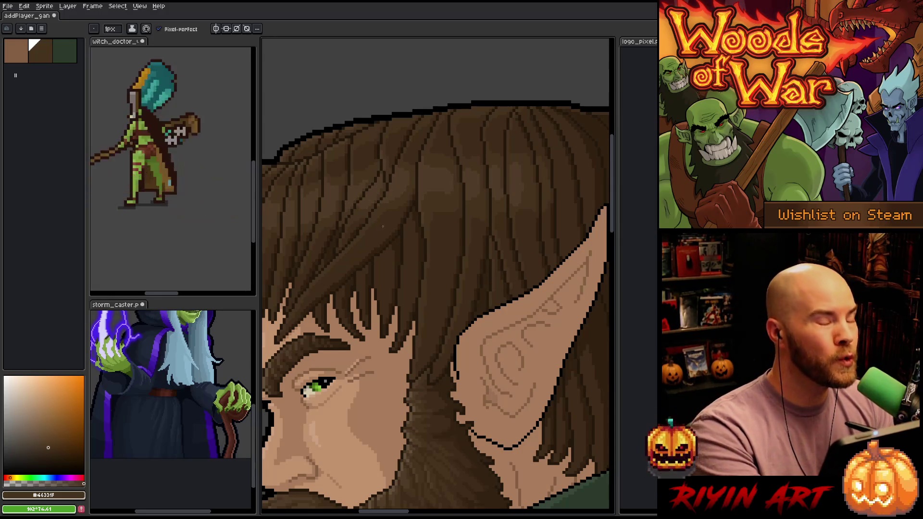
left_click_drag(499, 264, 479, 274)
left_click_drag(459, 219, 495, 237)
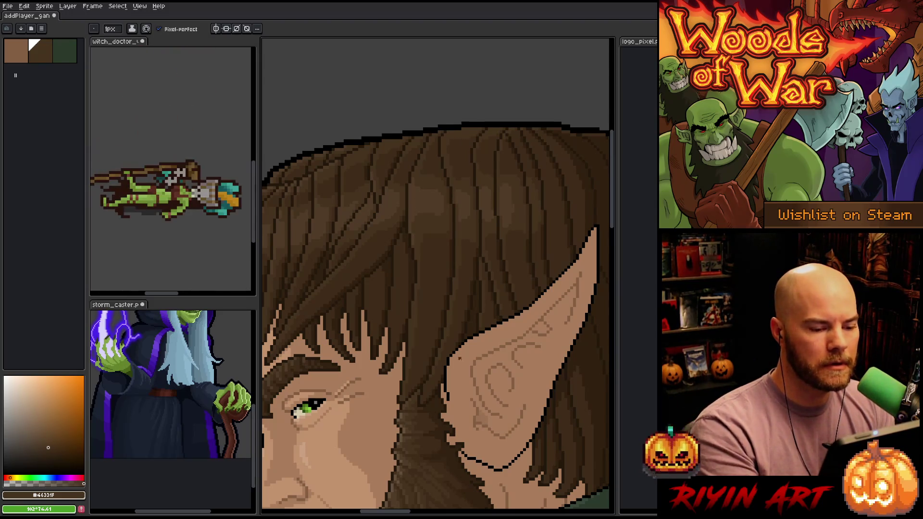
left_click_drag(443, 336, 529, 301)
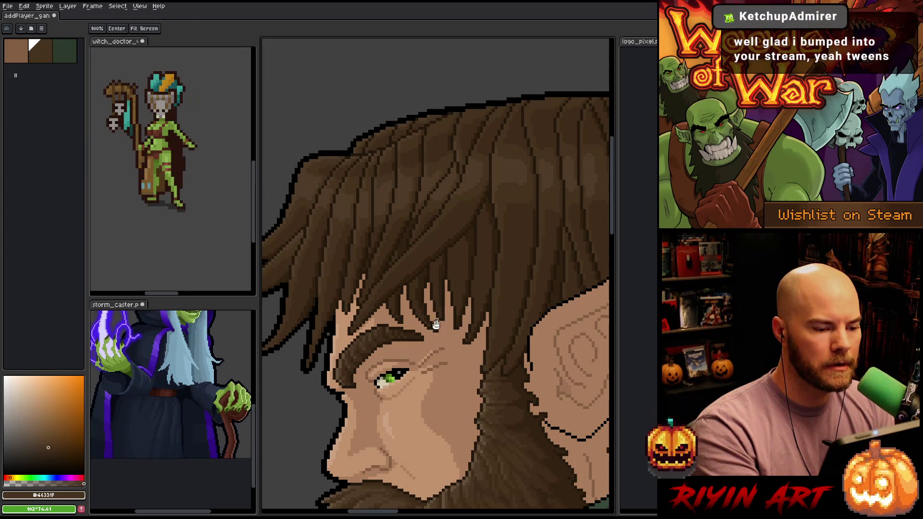
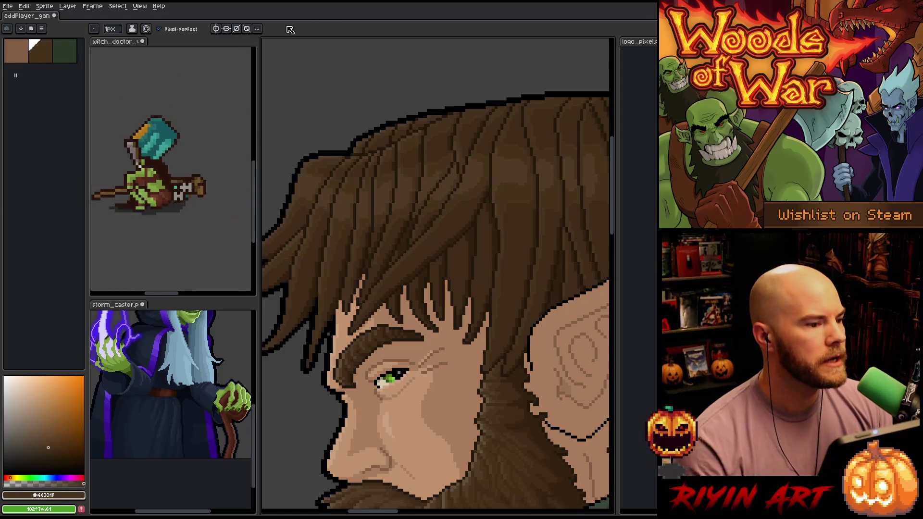
Step: Open the Tweencel tweening extension, check its easing options keeping Linear, and close it
left_click(24, 6)
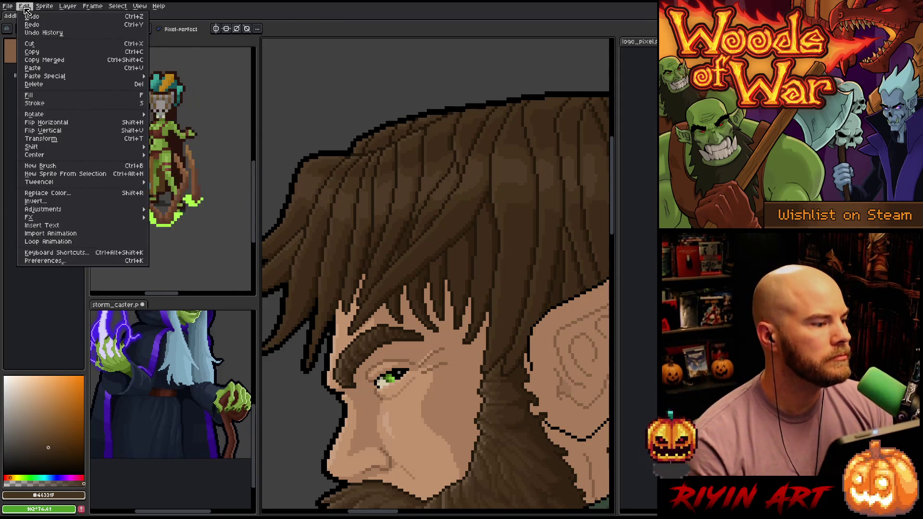
mouse_move(66, 220)
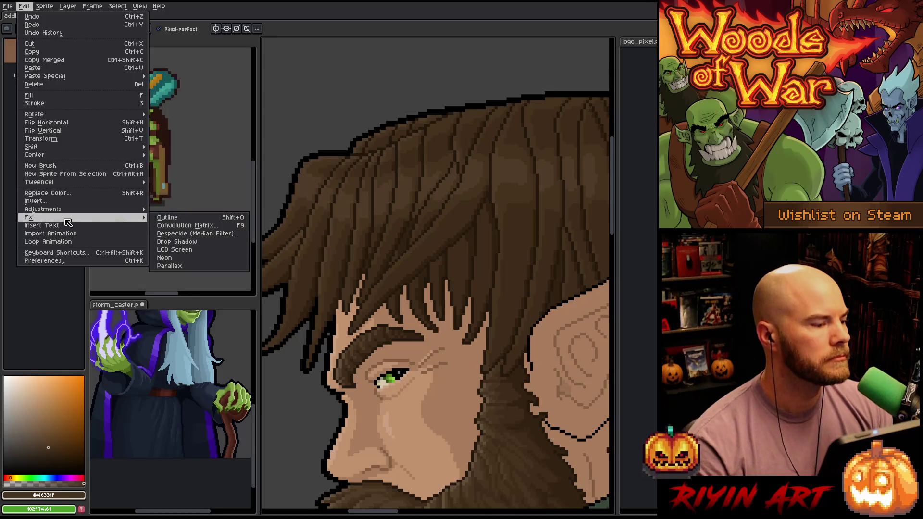
mouse_move(87, 155)
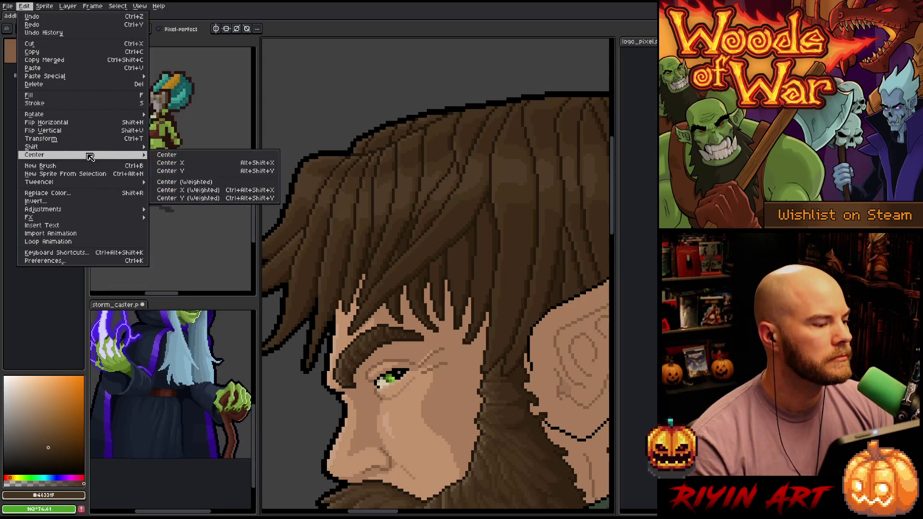
key("Escape")
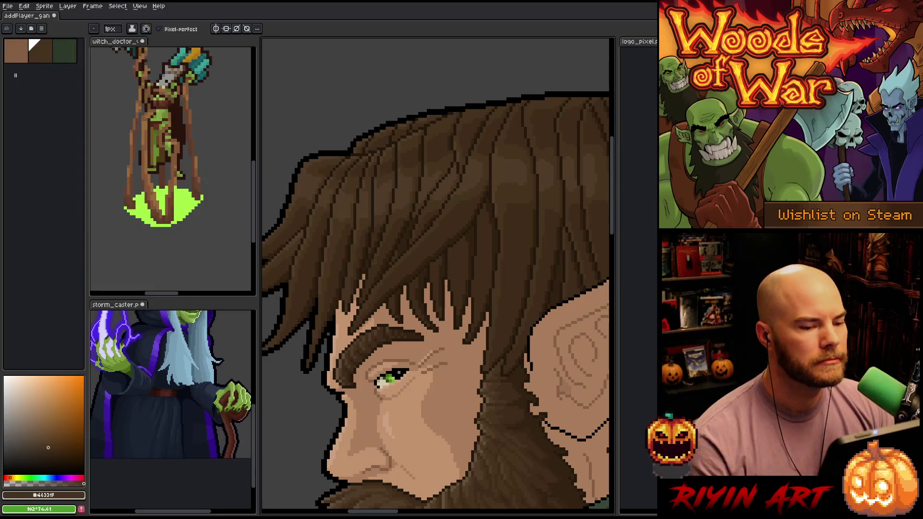
mouse_move(536, 120)
left_mouse_down()
mouse_move(435, 120)
mouse_move(378, 102)
left_mouse_up()
left_click(432, 130)
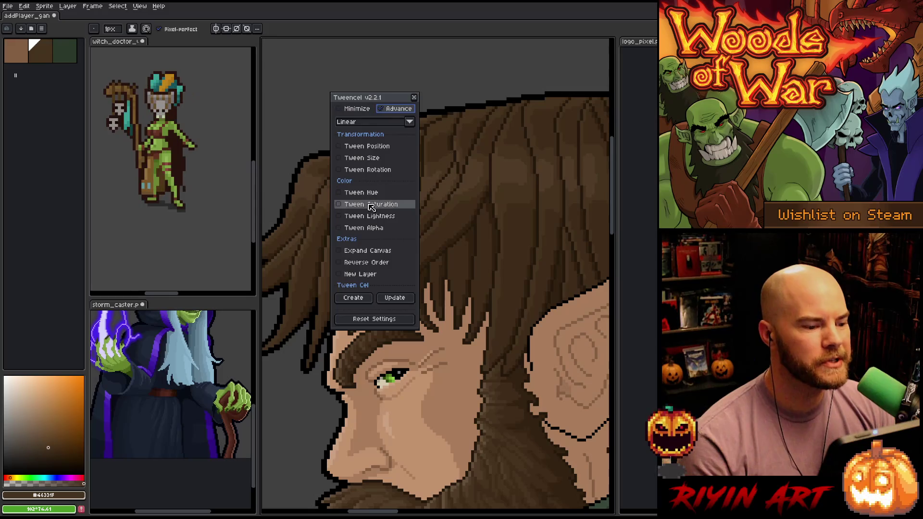
left_click(384, 124)
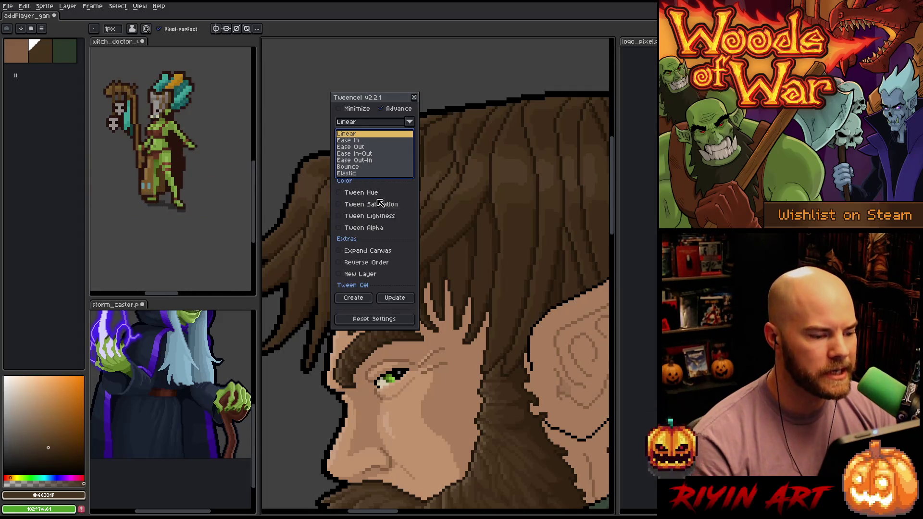
left_click(408, 123)
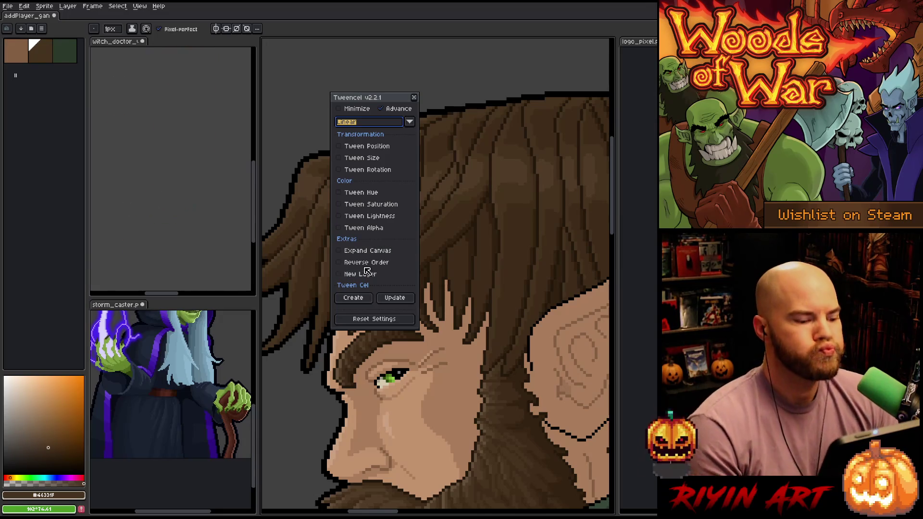
left_click(415, 98)
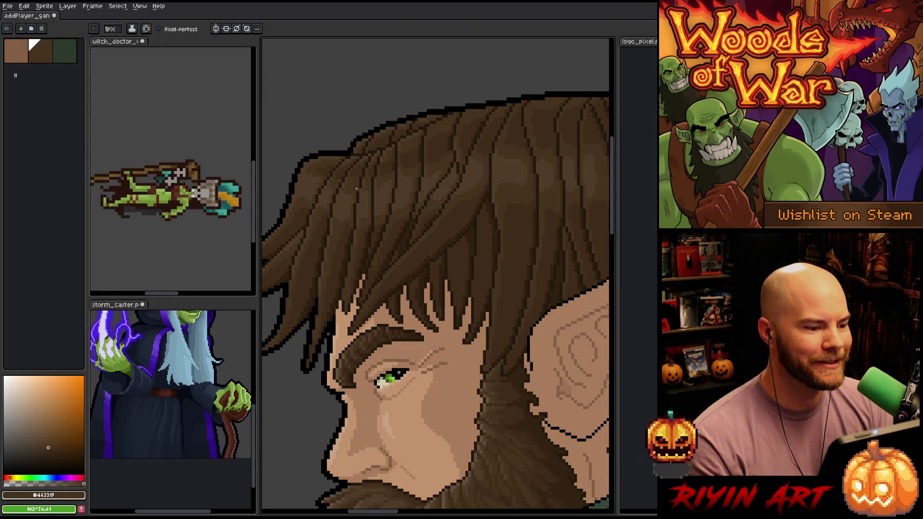
Step: Zoom and pan to the ear, sampling a mid brown and a dark shadow brown from the hair
scroll(425, 101, "down", 1)
scroll(343, 184, "up", 2)
scroll(343, 184, "down", 3)
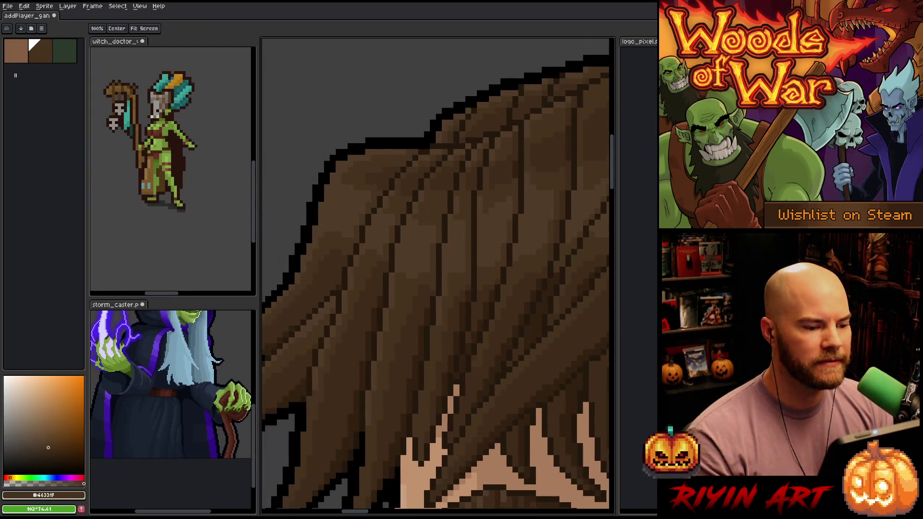
left_click_drag(461, 223, 386, 231)
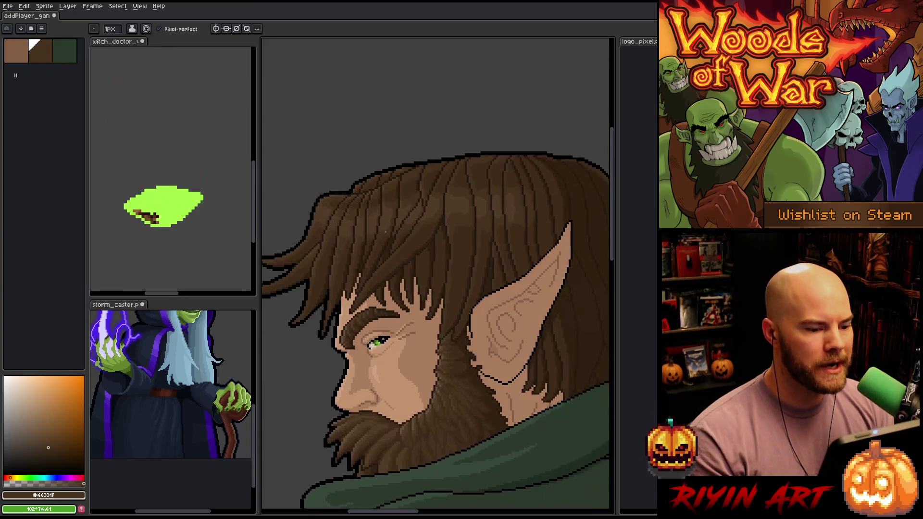
scroll(397, 226, "up", 1)
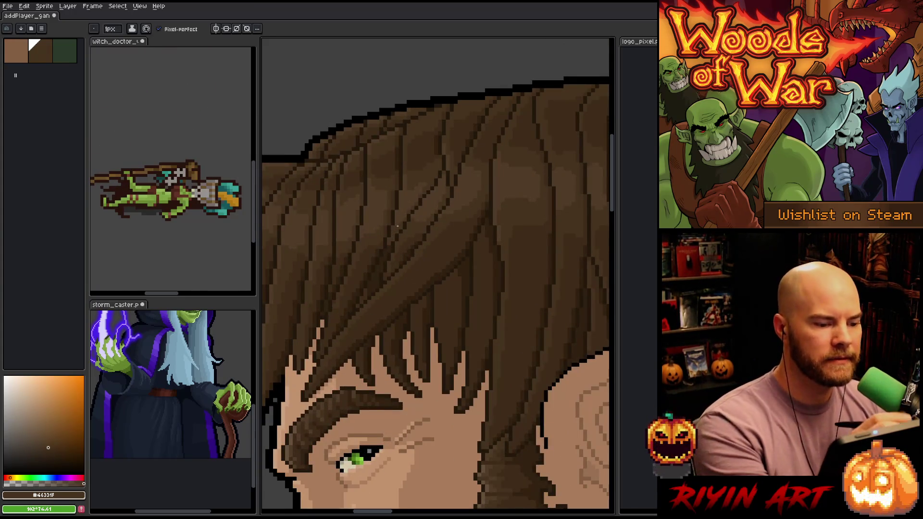
left_click(412, 192, "alt")
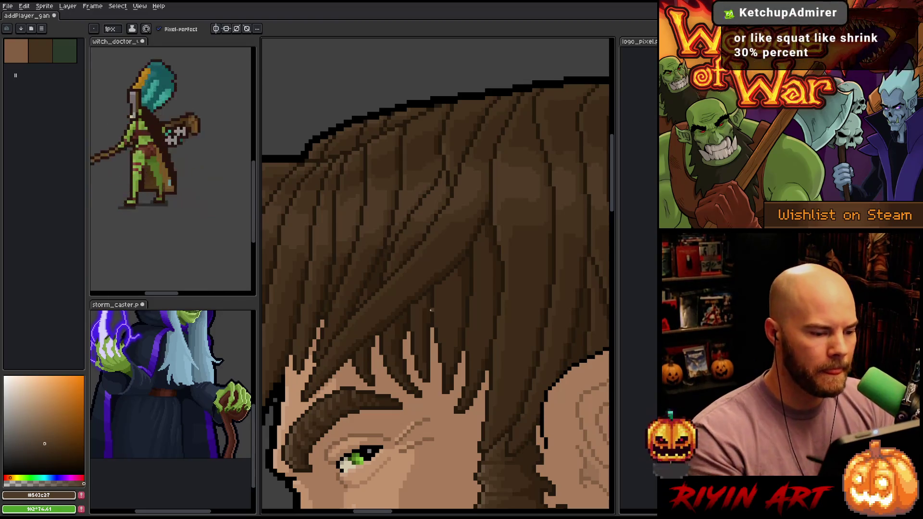
scroll(435, 304, "down", 1)
scroll(426, 290, "up", 1)
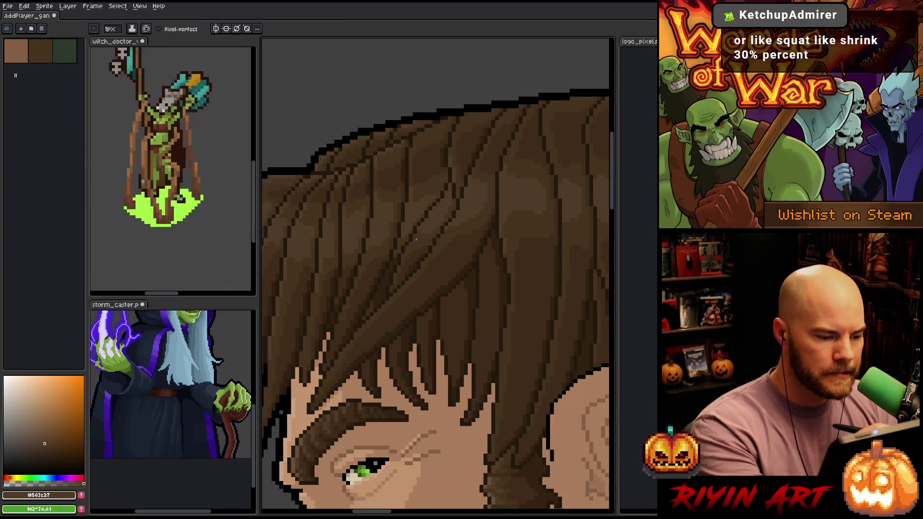
left_click(411, 240, "alt")
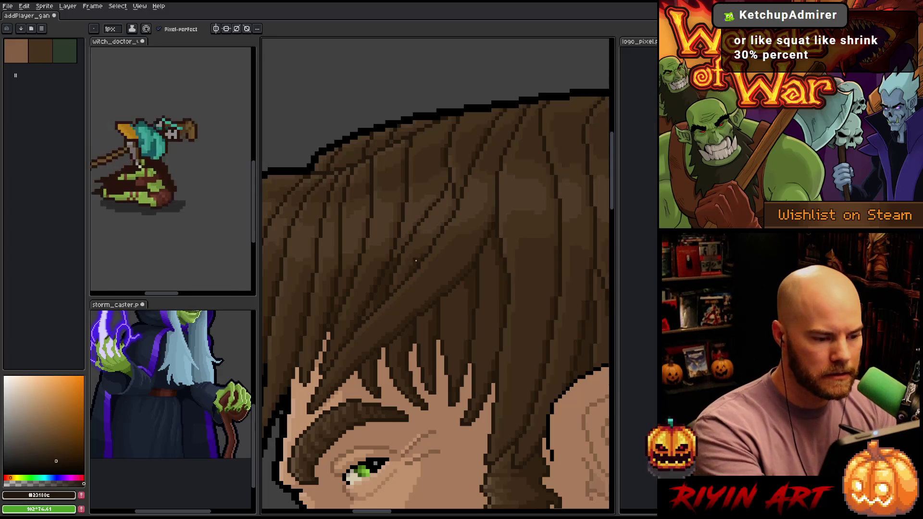
Step: Sample the base hair brown #46331f, then settle on the darker brown #312111
scroll(451, 257, "down", 3)
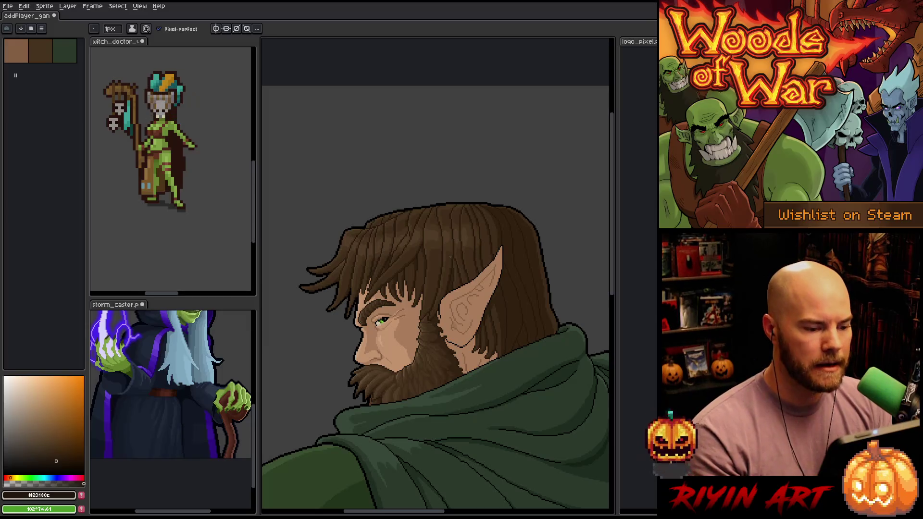
left_click(467, 235, "alt")
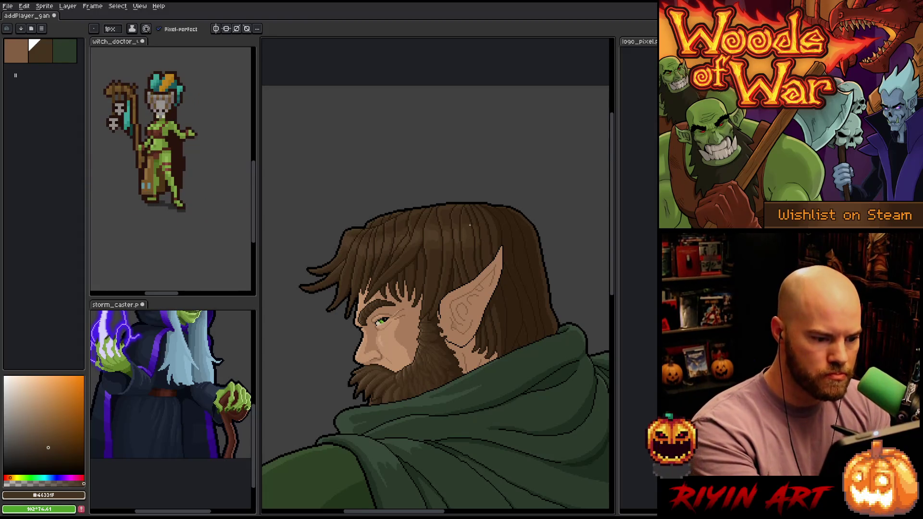
scroll(467, 235, "up", 2)
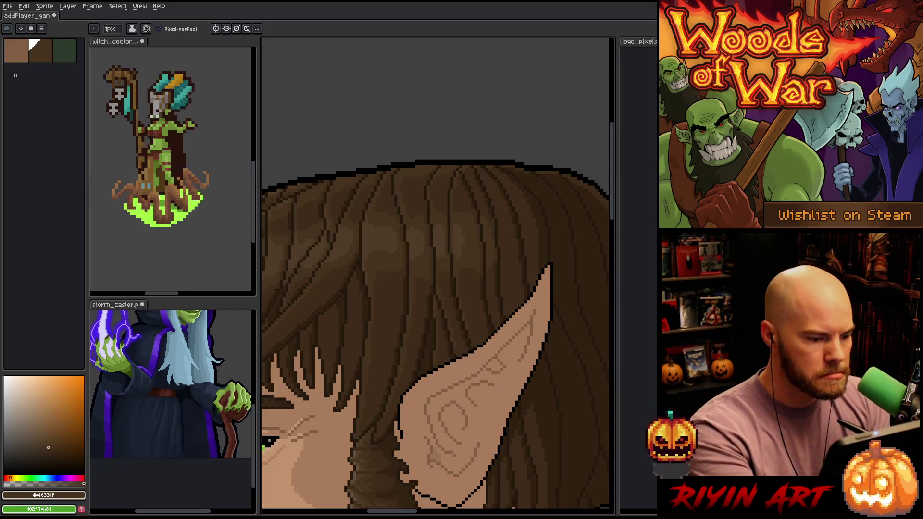
scroll(453, 238, "down", 2)
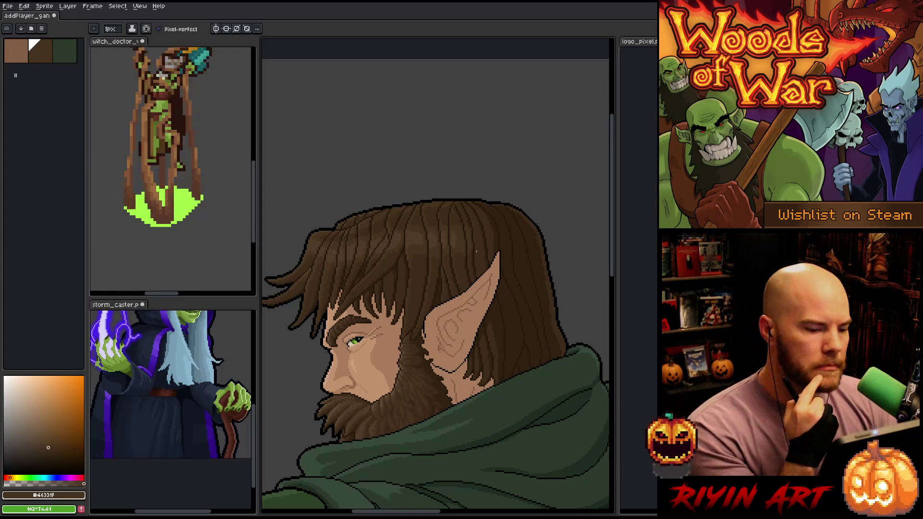
scroll(476, 250, "down", 1)
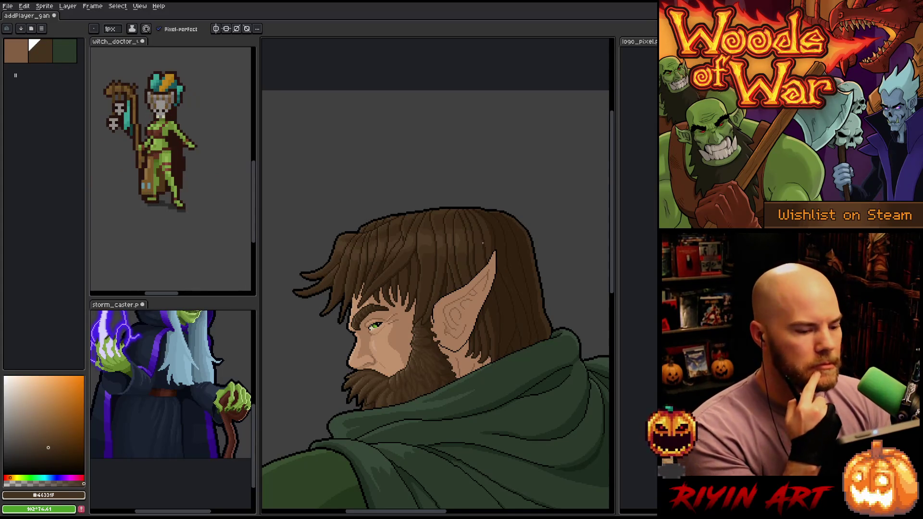
scroll(482, 244, "up", 2)
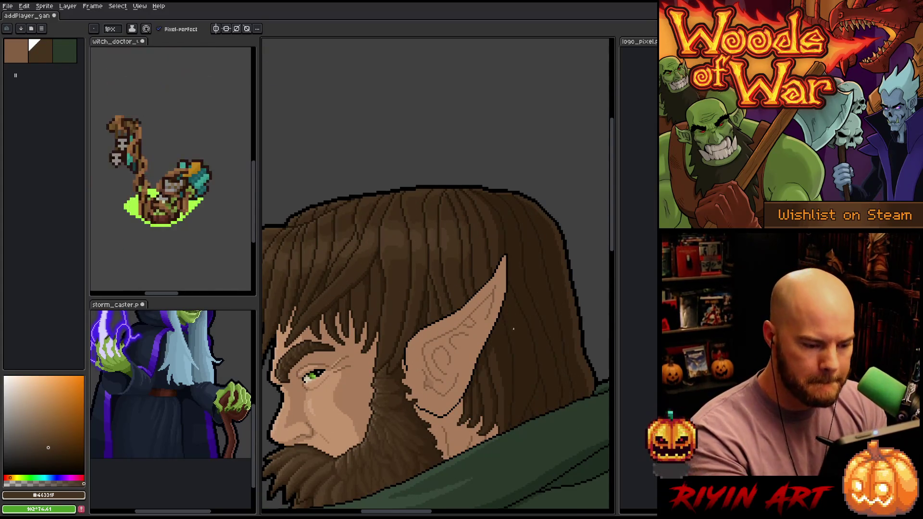
left_click(472, 204, "alt")
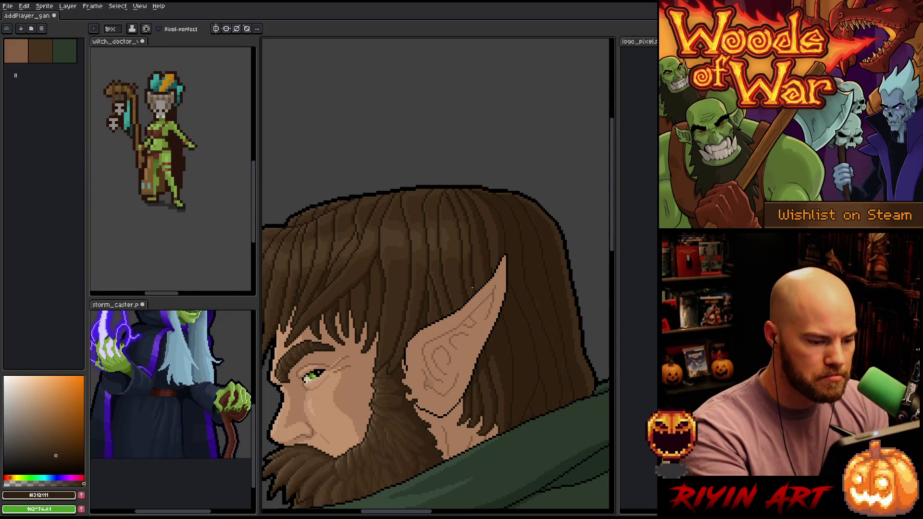
Step: Sample the base hair brown and shift the portrait up and right in view
key("alt")
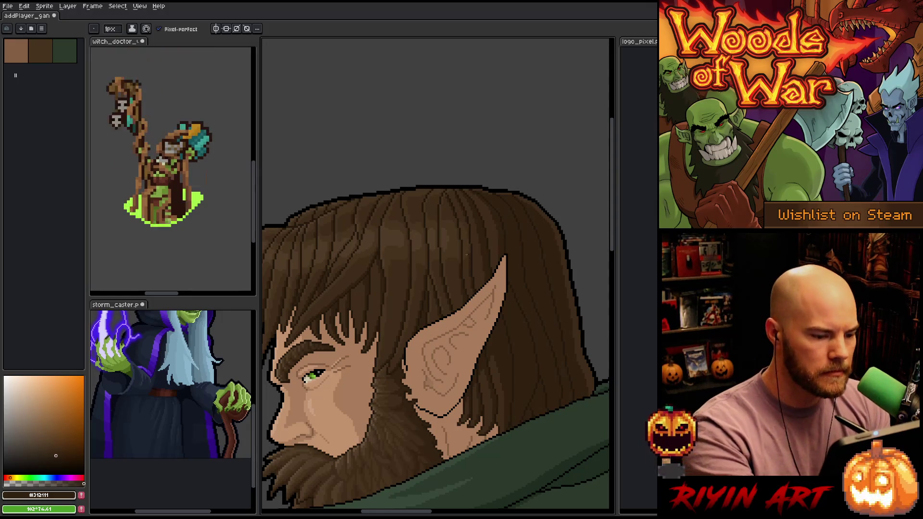
left_click(469, 243, "alt")
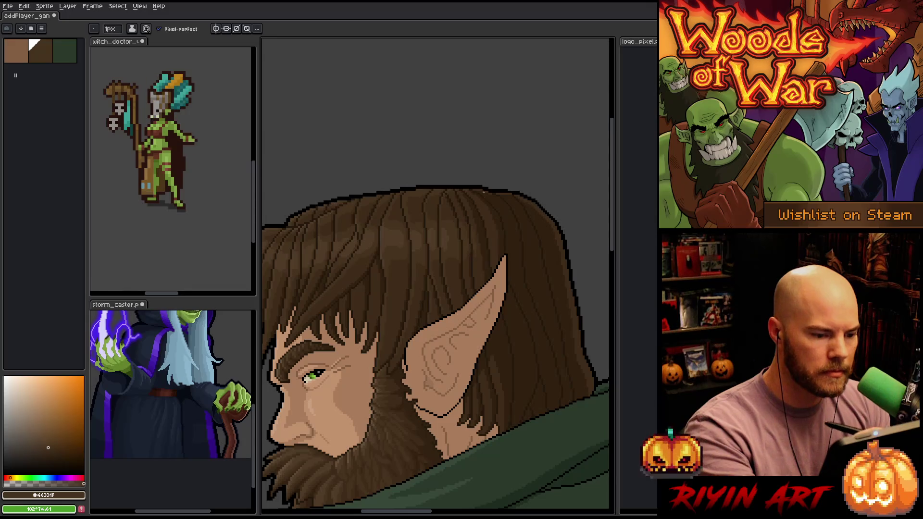
left_click_drag(432, 339, 505, 324)
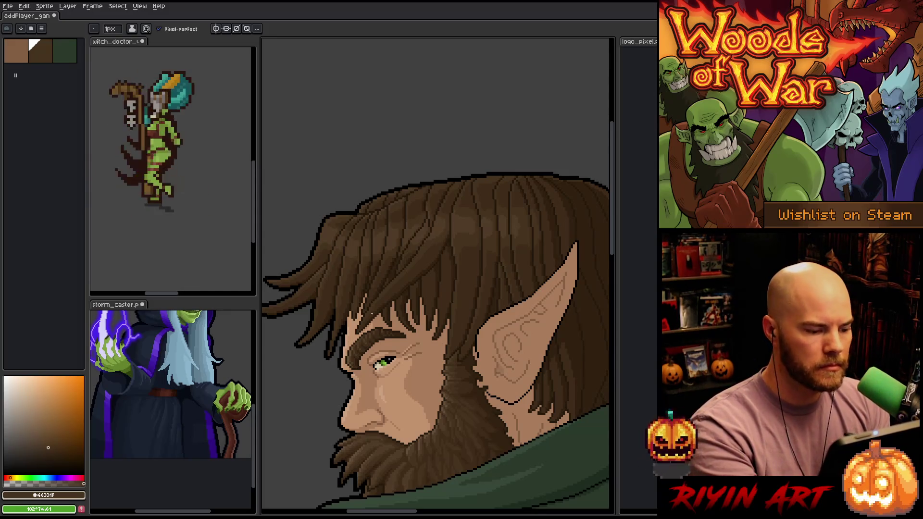
left_click_drag(423, 381, 463, 352)
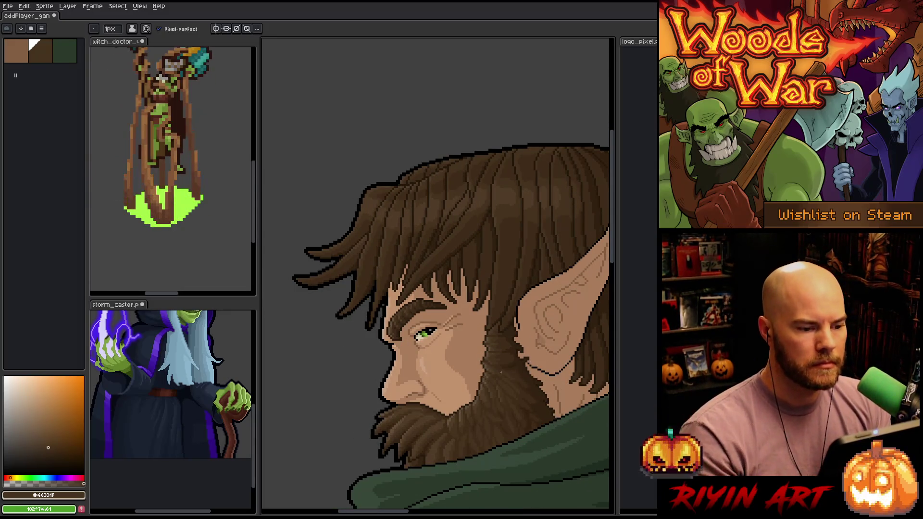
scroll(439, 372, "up", 4)
Step: Sample the darker hair brown #312111, then the lighter #3F2C19, and switch to the Magic Wand
key("alt")
left_click(432, 346, "alt")
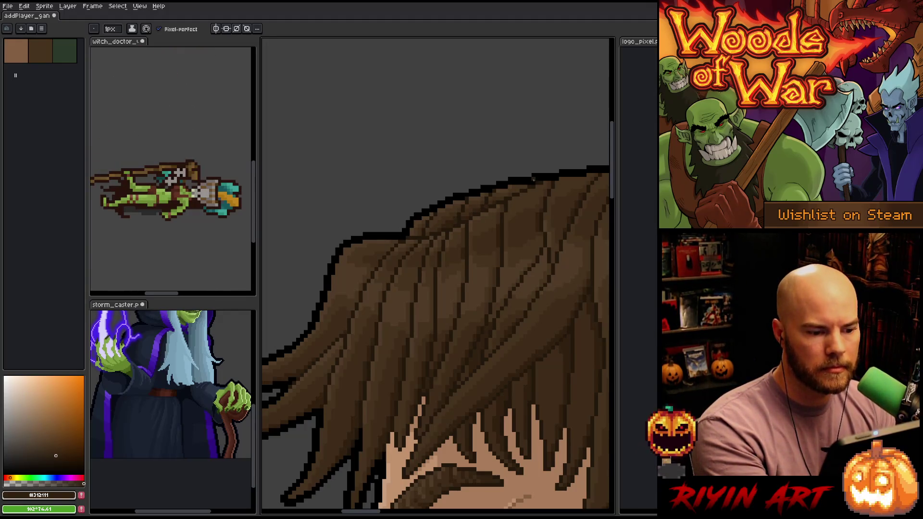
left_click(499, 195, "alt")
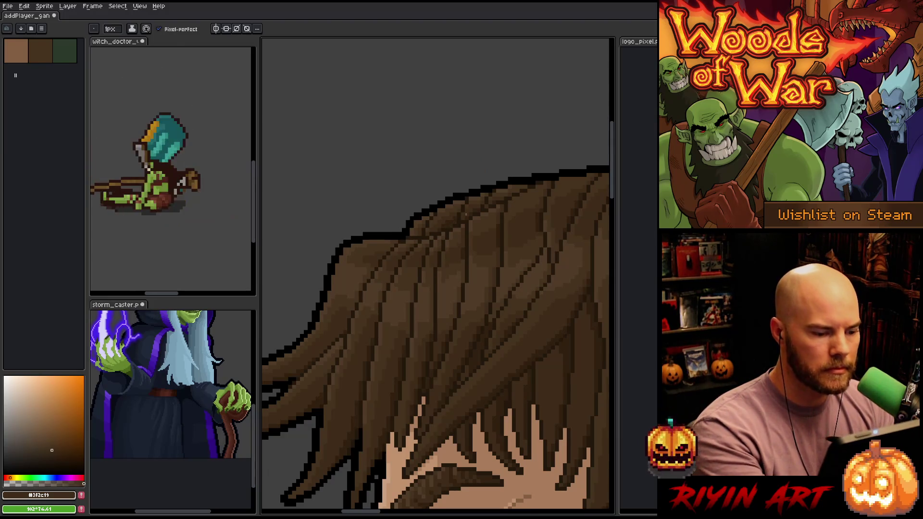
scroll(433, 229, "down", 3)
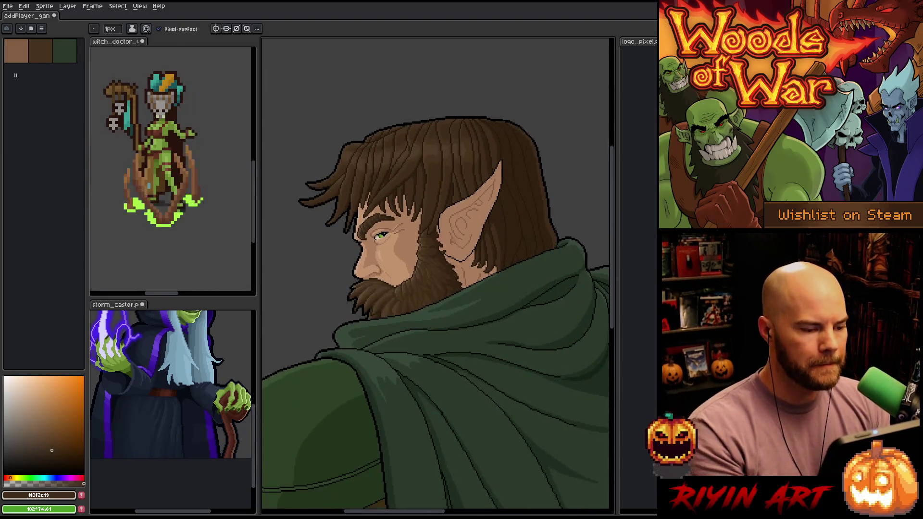
scroll(409, 210, "up", 1)
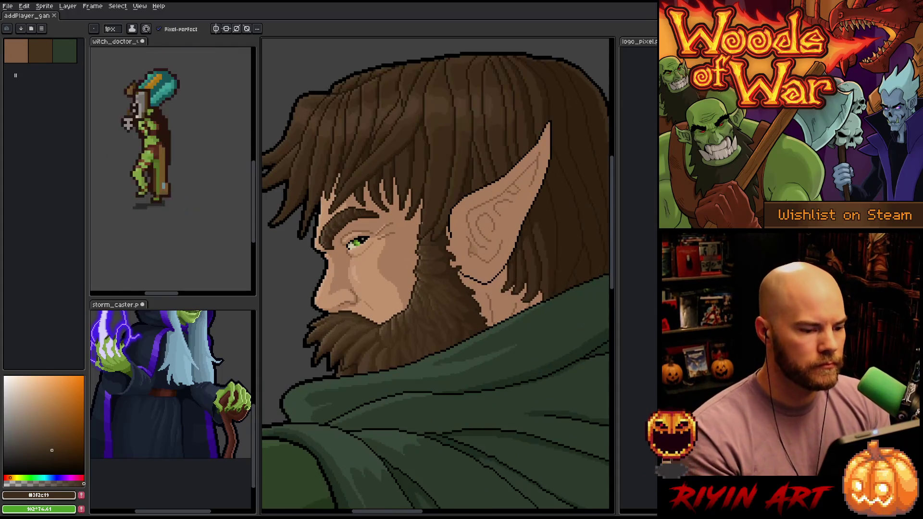
scroll(417, 334, "up", 2)
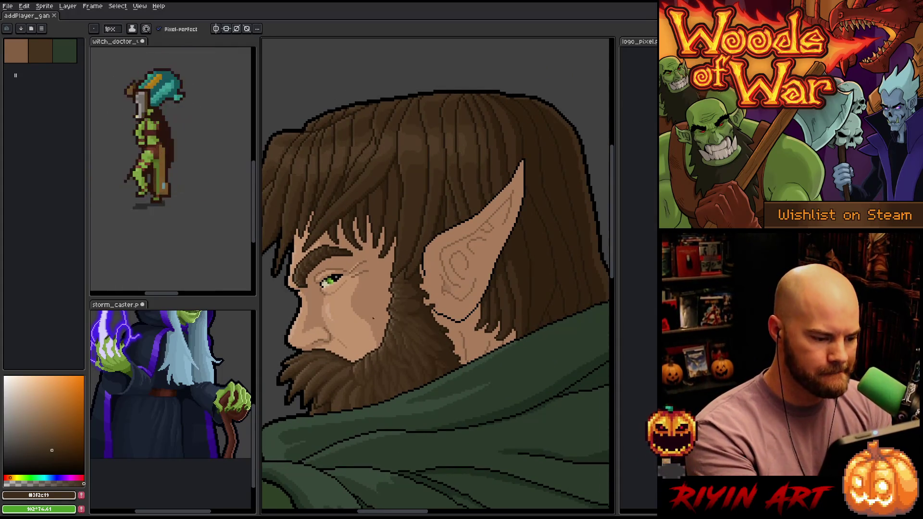
key("w")
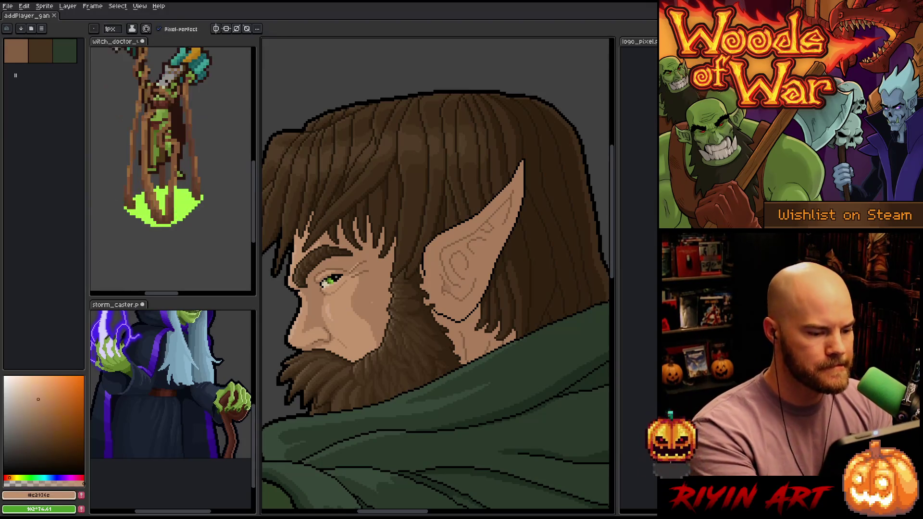
left_click(472, 242)
key("ctrl+d")
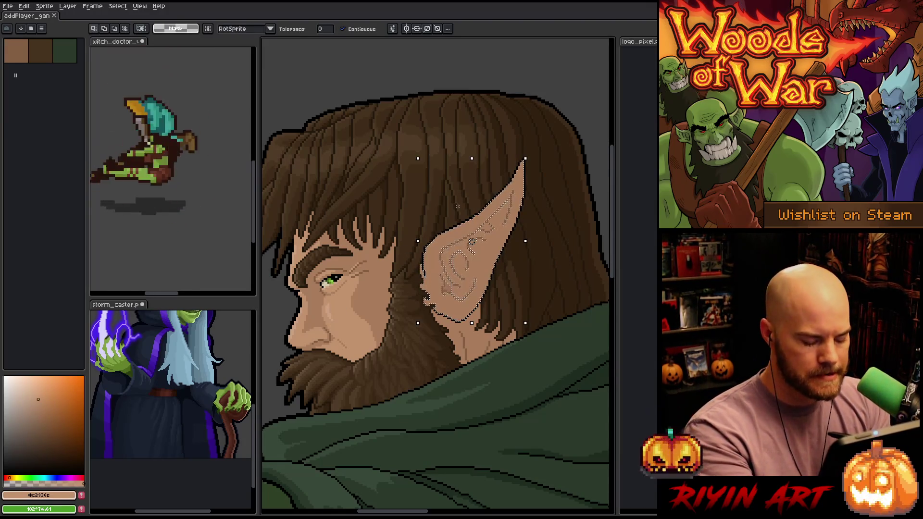
key("b")
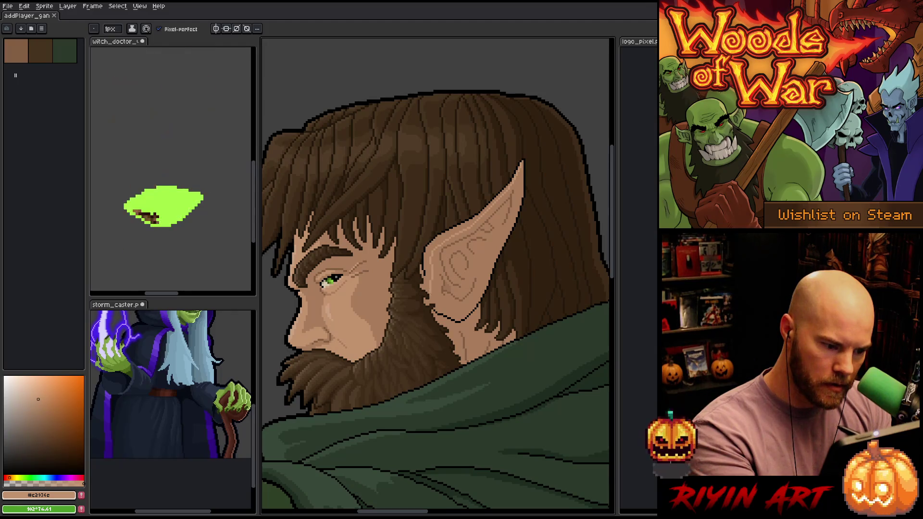
key("g")
key("b")
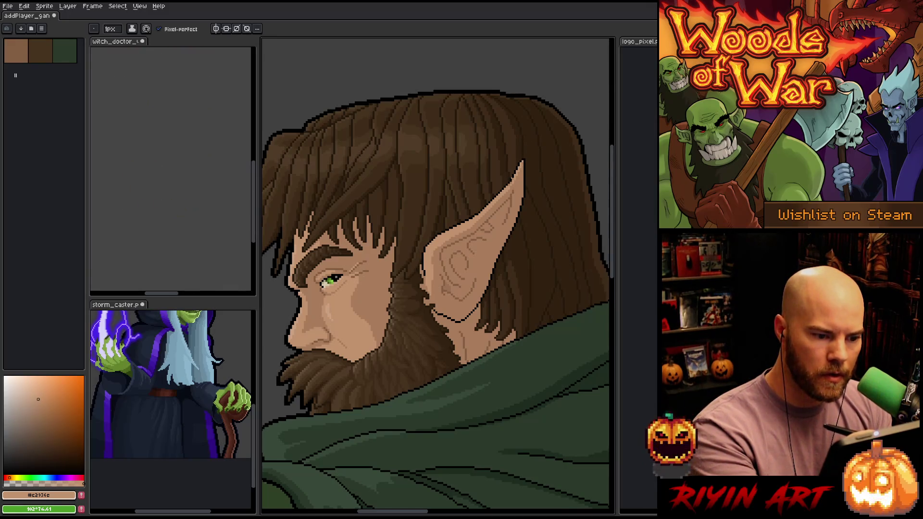
Step: Zoom on the ear and sample its lighter skin tone, then #a97d5c
scroll(519, 154, "up", 2)
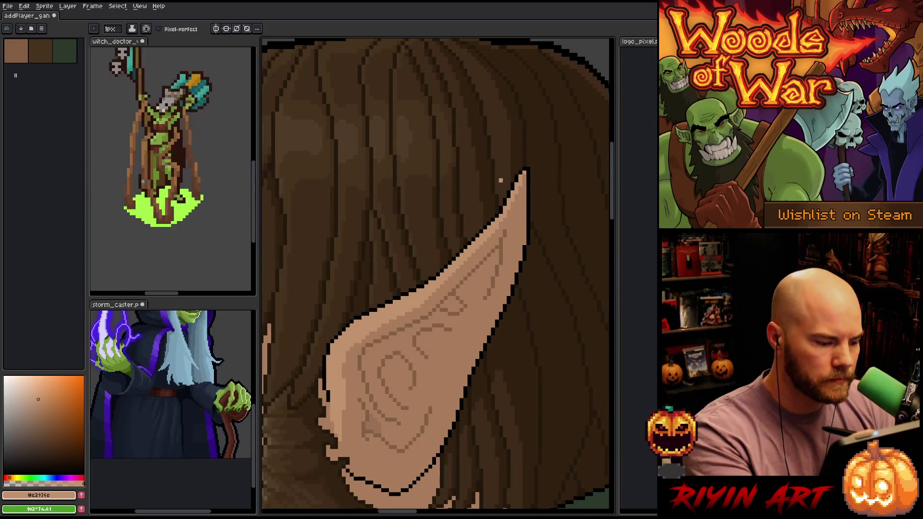
scroll(501, 180, "down", 3)
scroll(449, 236, "up", 2)
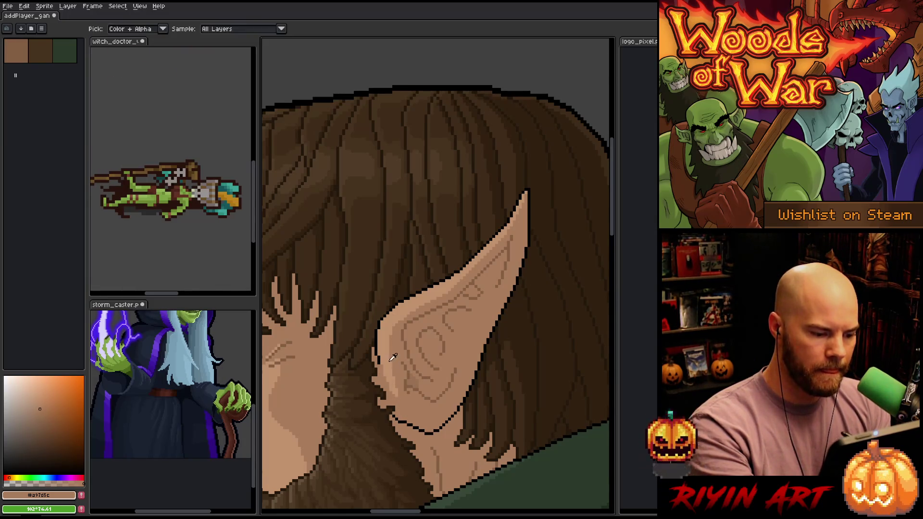
left_click(405, 411, "alt")
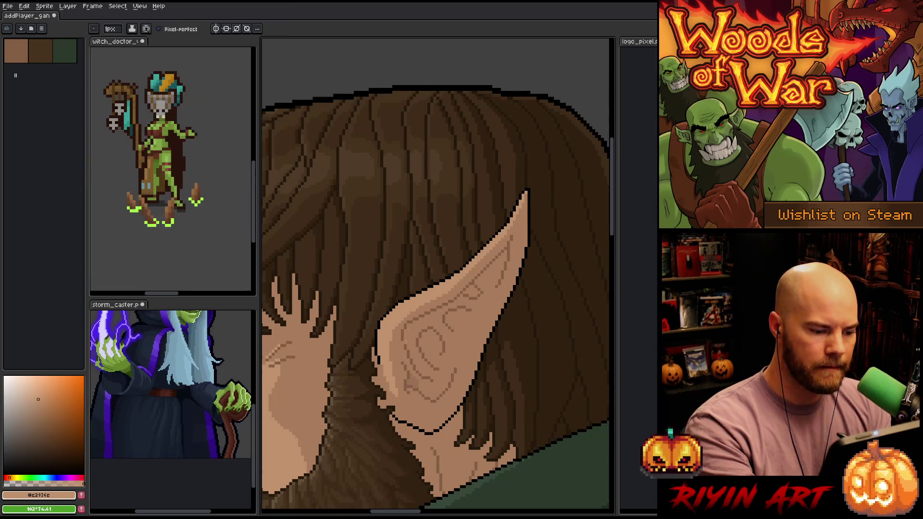
left_click(404, 317, "alt")
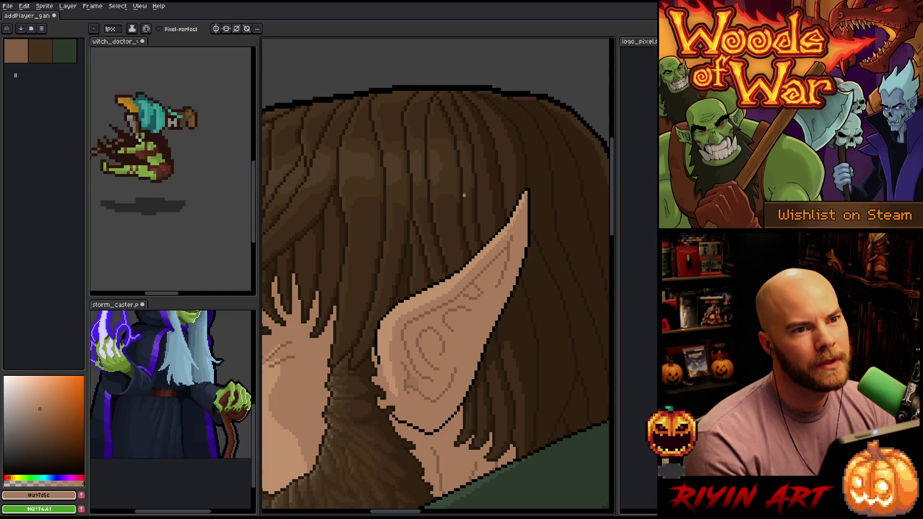
right_click(469, 199)
key("Escape")
Step: Across the ear, sample #c2936e, #9a7153 and #a97d5c, ending on #9a7153, then switch to the Magic Wand
mouse_move(474, 332)
left_mouse_down()
mouse_move(420, 334)
mouse_move(422, 307)
left_mouse_up()
left_click(470, 206, "alt")
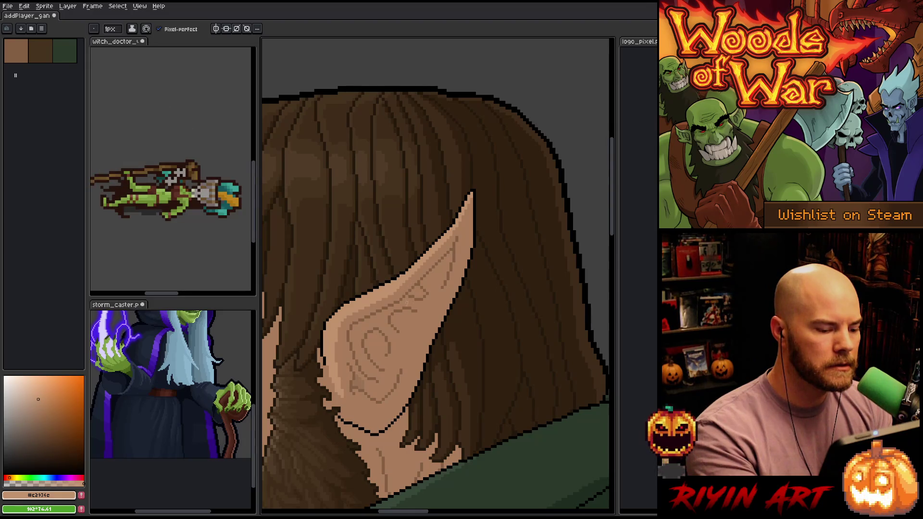
left_click(362, 330, "alt")
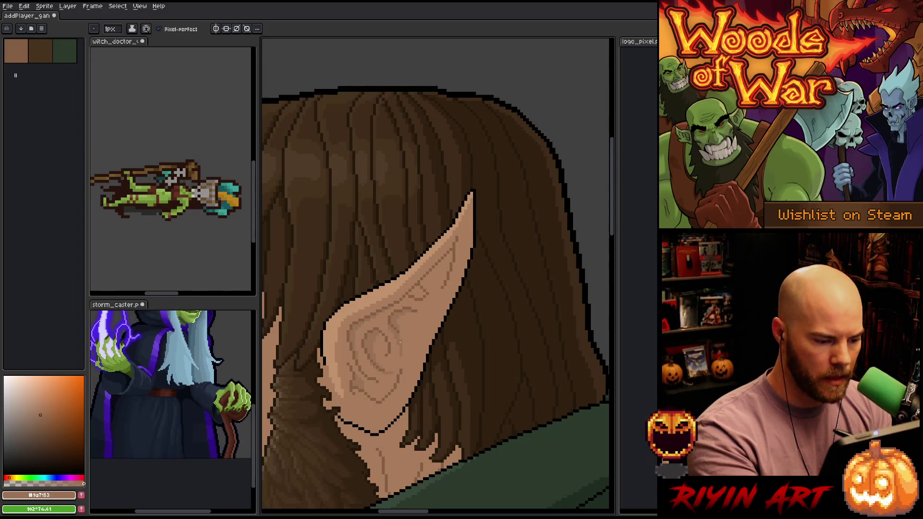
left_click(403, 332, "alt")
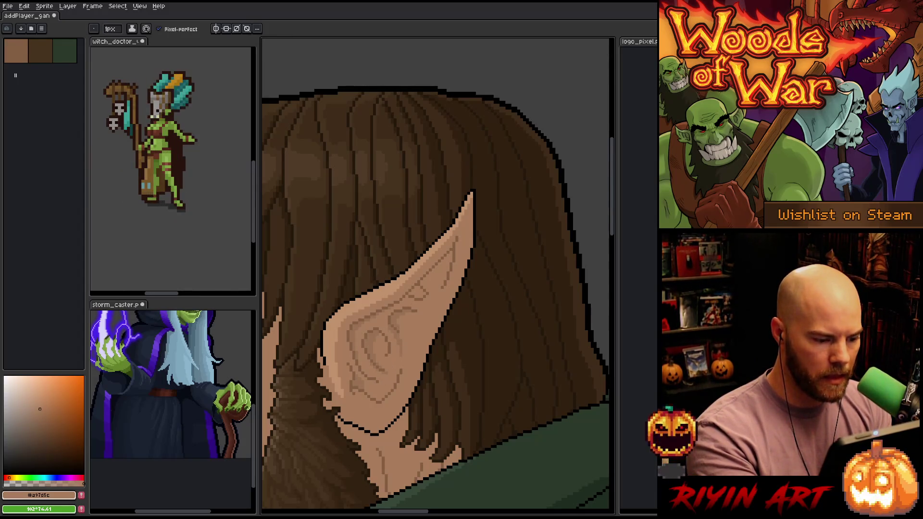
left_click(402, 332, "alt")
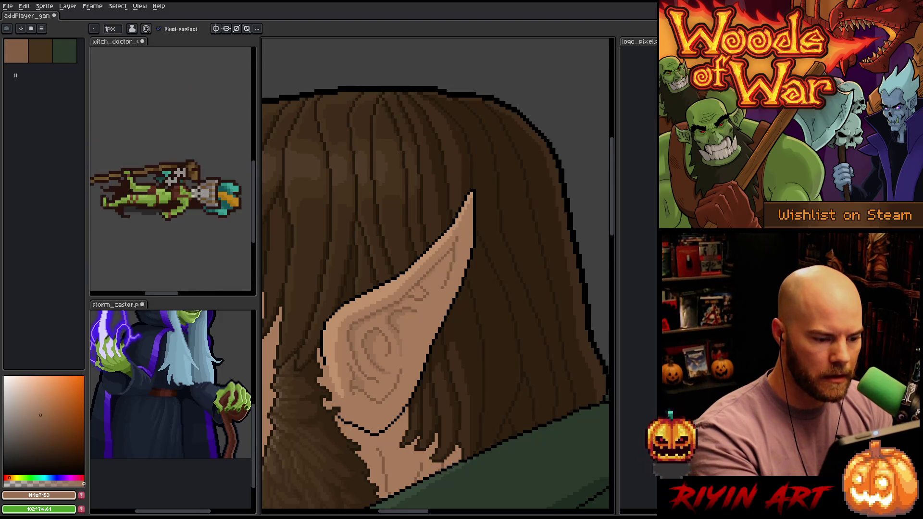
key("w")
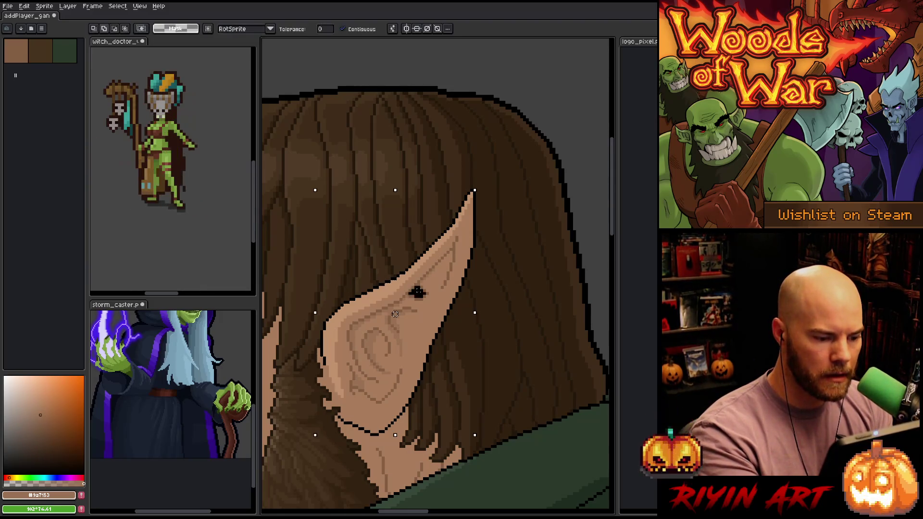
key("b")
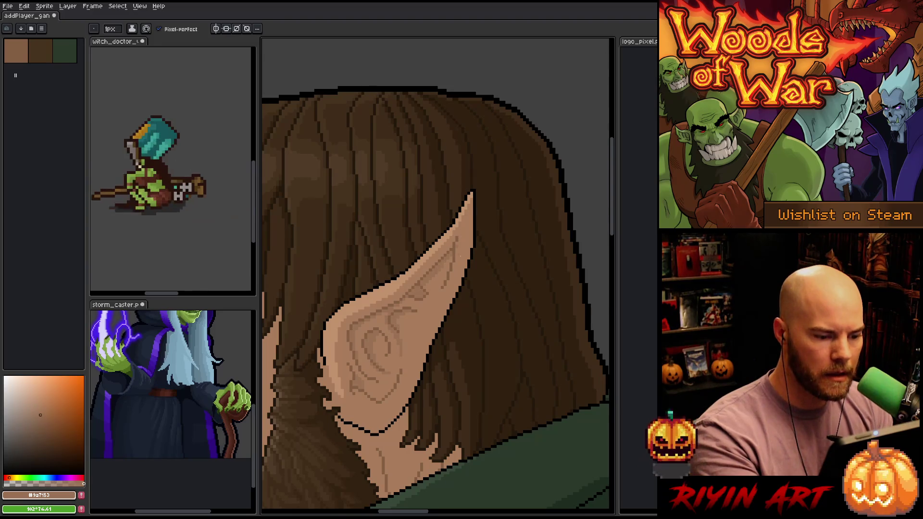
left_click(452, 260, "alt")
left_click(452, 260, "alt")
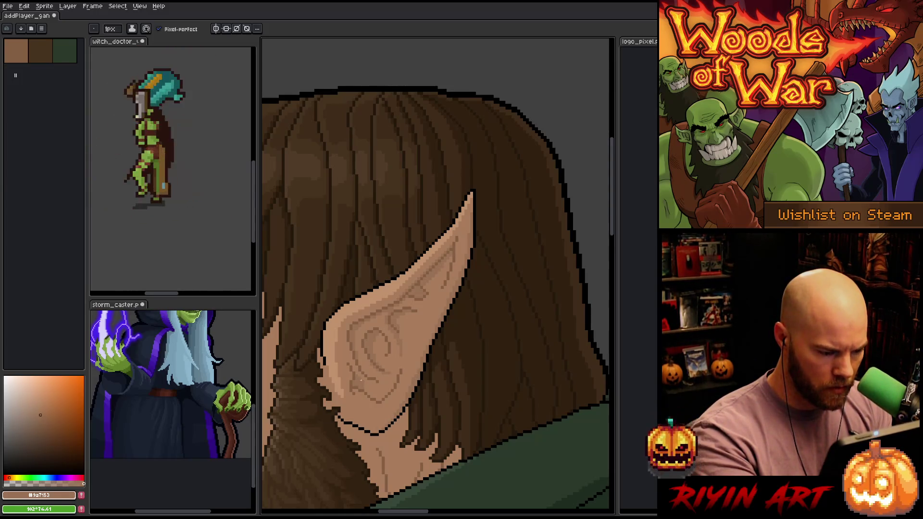
Step: Back on the Pencil, alternate sampling the darker #9a7153 and mid #a97d5c ear tones, ending on #a97d5c
key("i")
key("b")
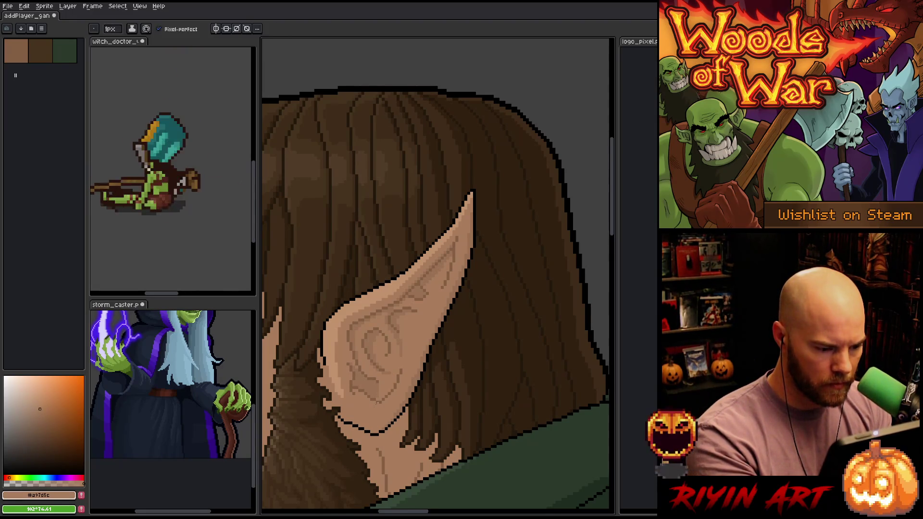
left_click(375, 387, "alt")
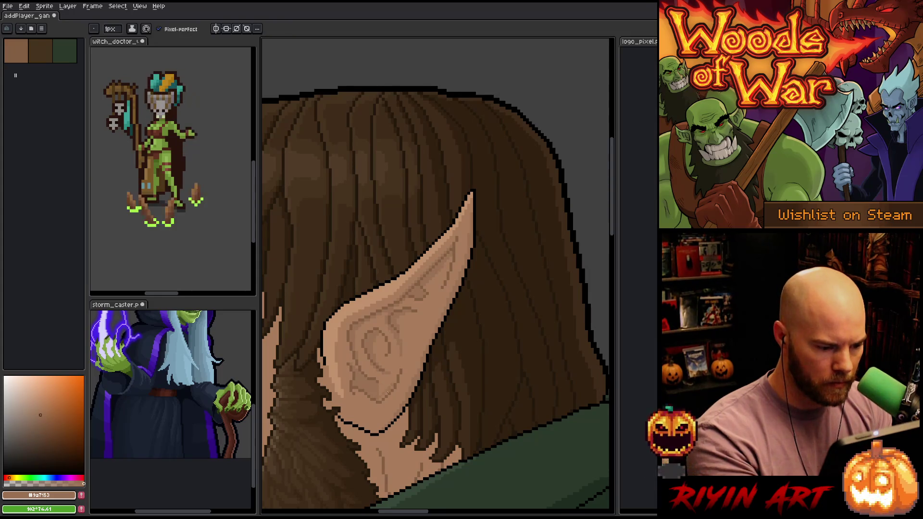
left_click(444, 298, "alt")
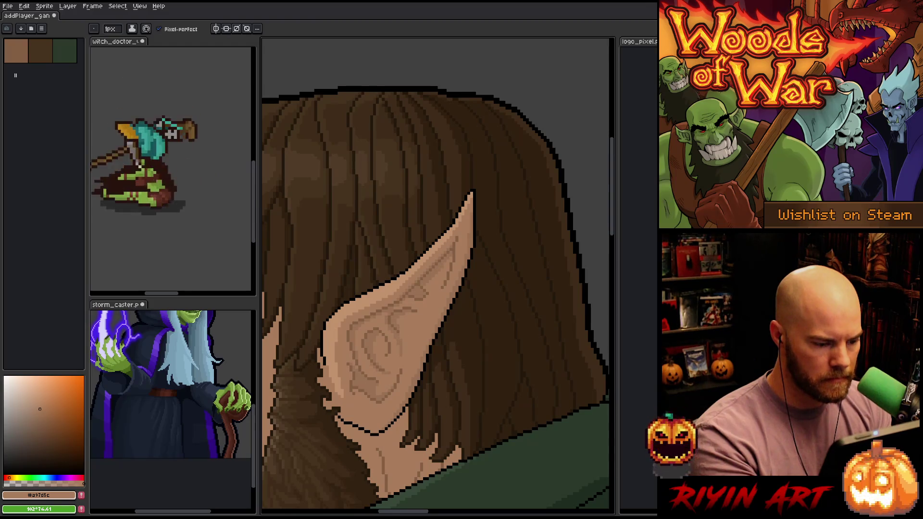
left_click(380, 336, "alt")
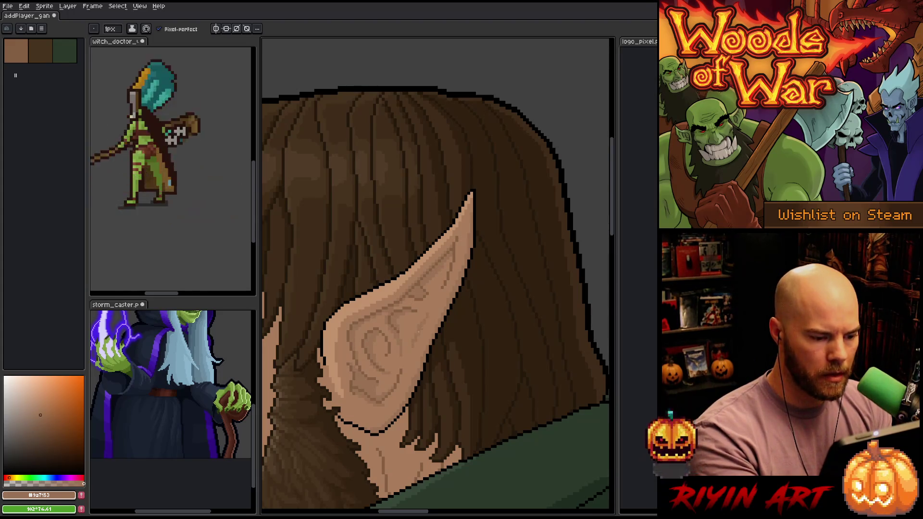
left_click(432, 299, "alt")
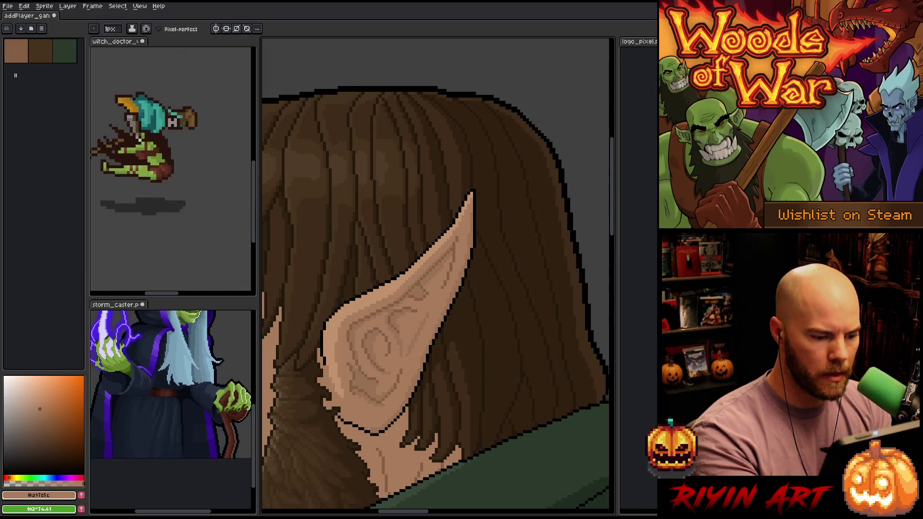
mouse_move(423, 340)
left_mouse_down()
mouse_move(439, 343)
mouse_move(485, 316)
left_mouse_up()
Step: Sample the lighter skin tone #c2936e, fine-tune it, and return to the Pencil
left_click(413, 315, "alt")
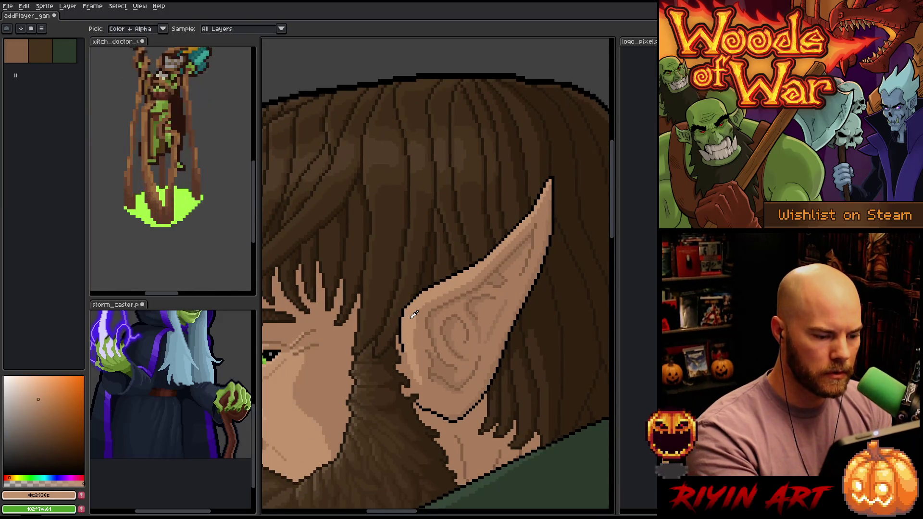
left_click(39, 403)
key("w")
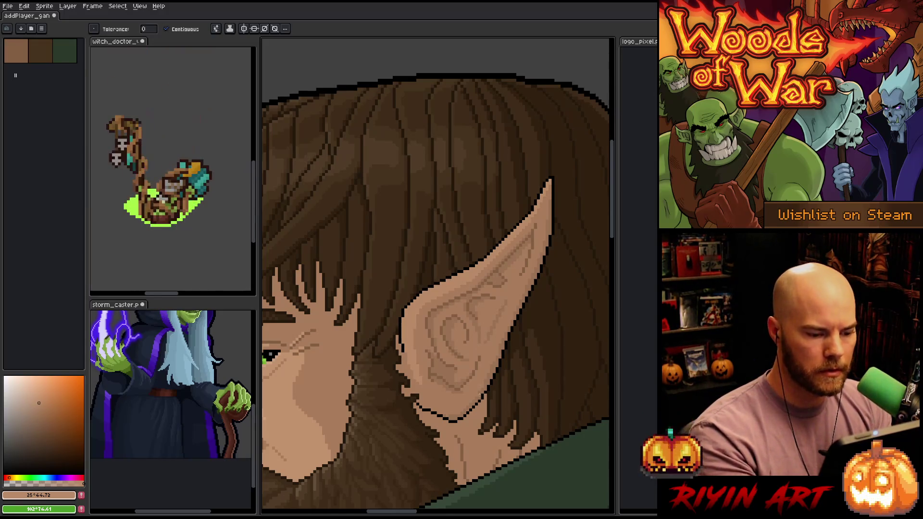
key("b")
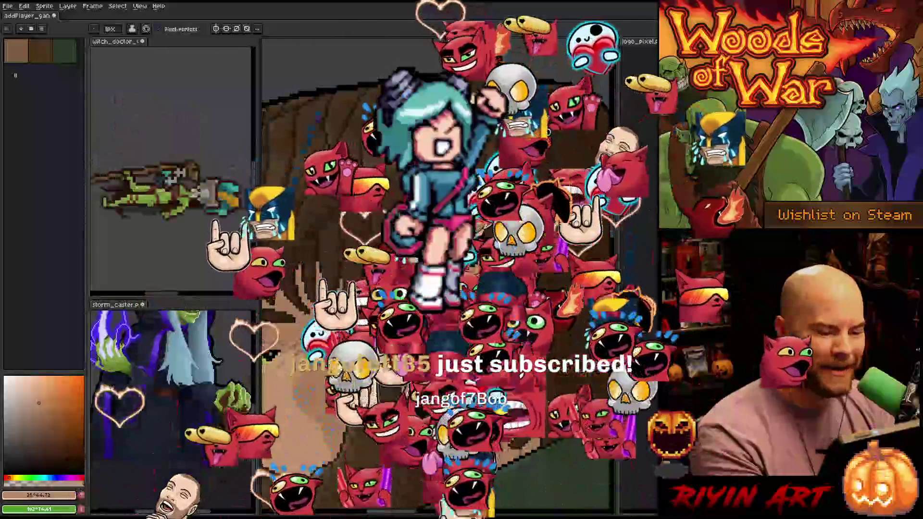
key("i")
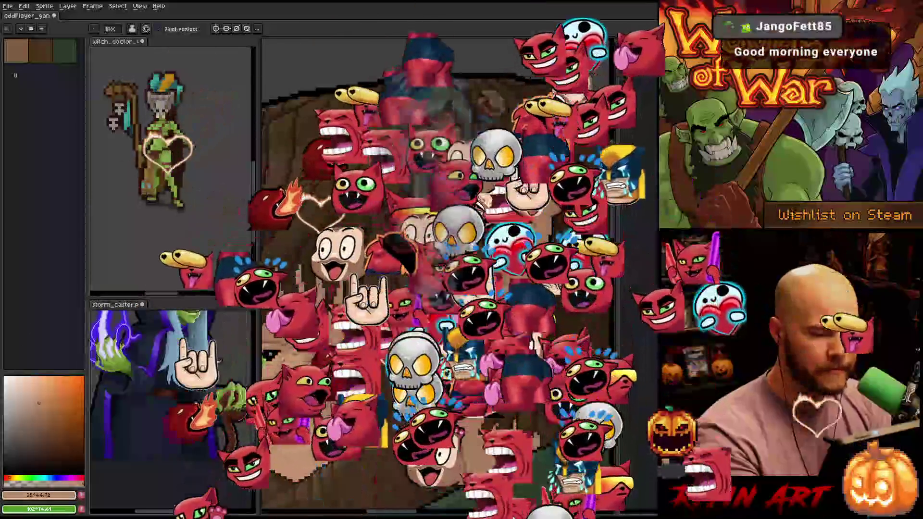
key("b")
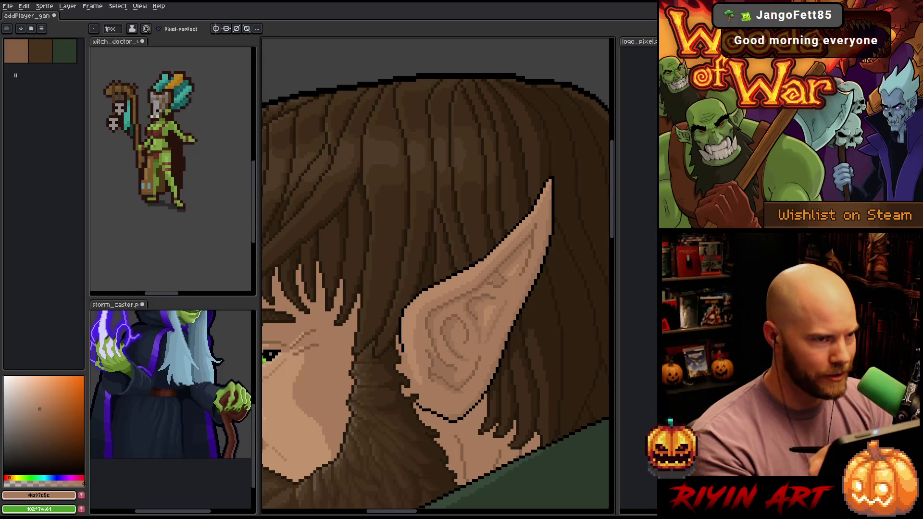
Step: Over the ear, alternate skin tones #b98a67, #a97d5c and #9a7153, ending on #b98a67
left_click_drag(490, 280, 457, 324)
left_click(457, 323, "alt")
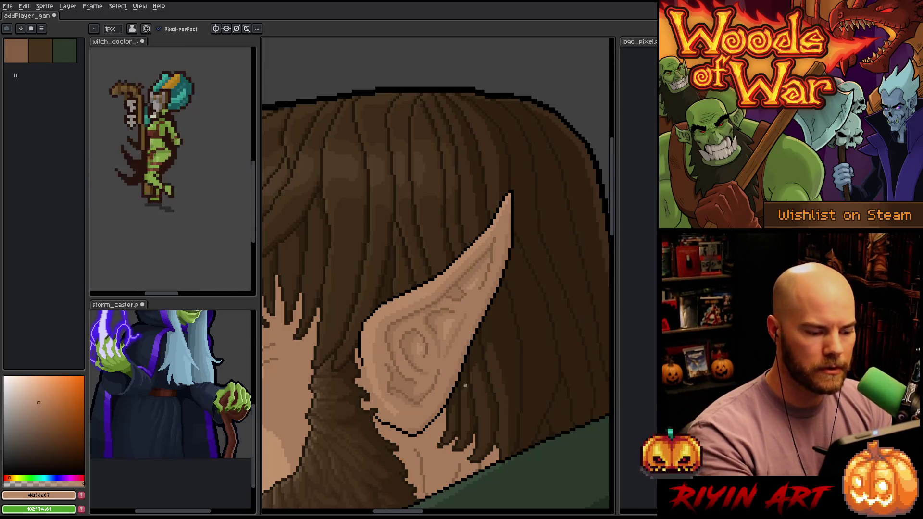
left_click(433, 366, "alt")
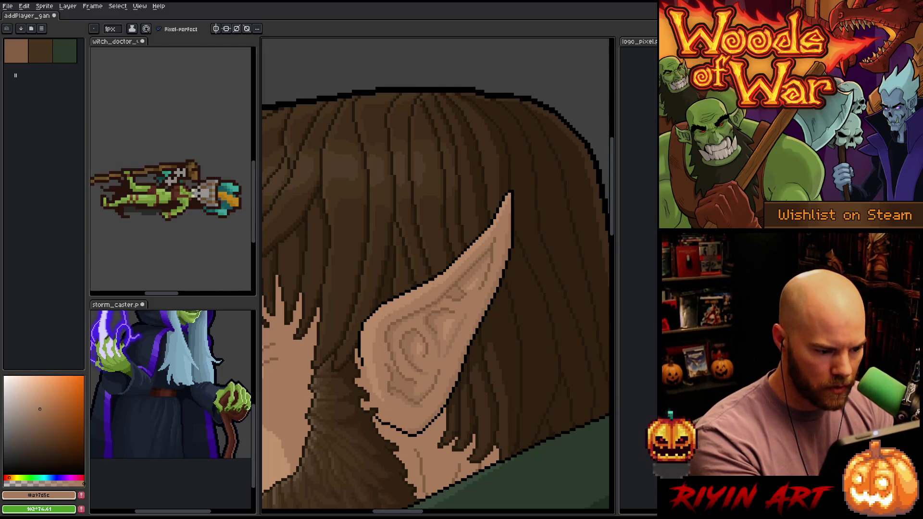
left_click(439, 295, "alt")
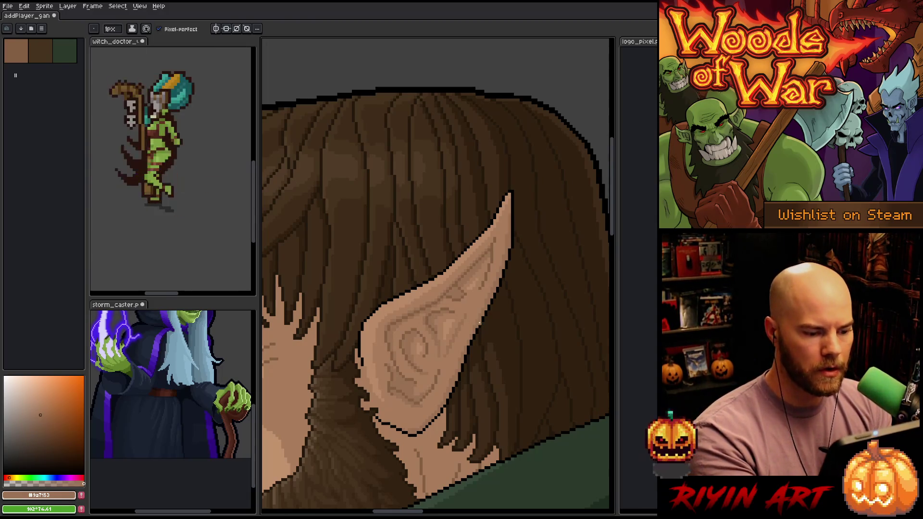
left_click_drag(462, 354, 487, 337)
left_click(488, 337, "alt")
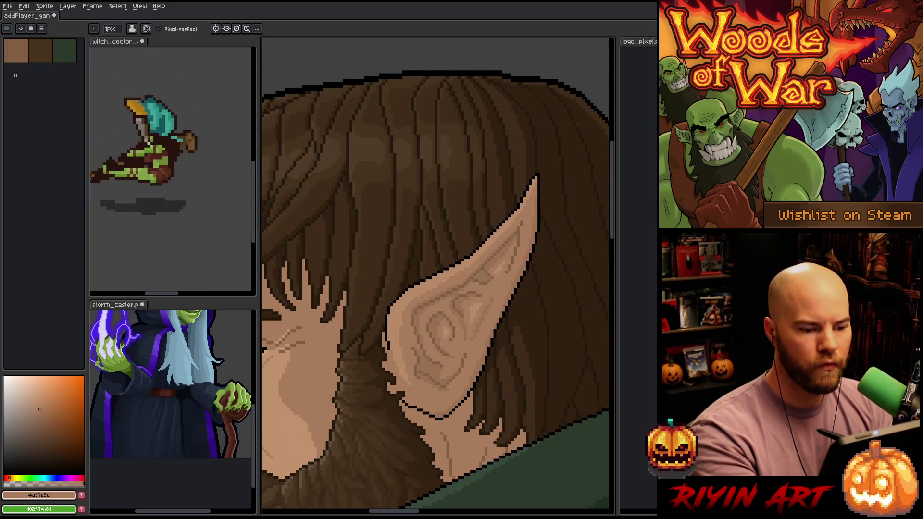
left_click(526, 200, "alt")
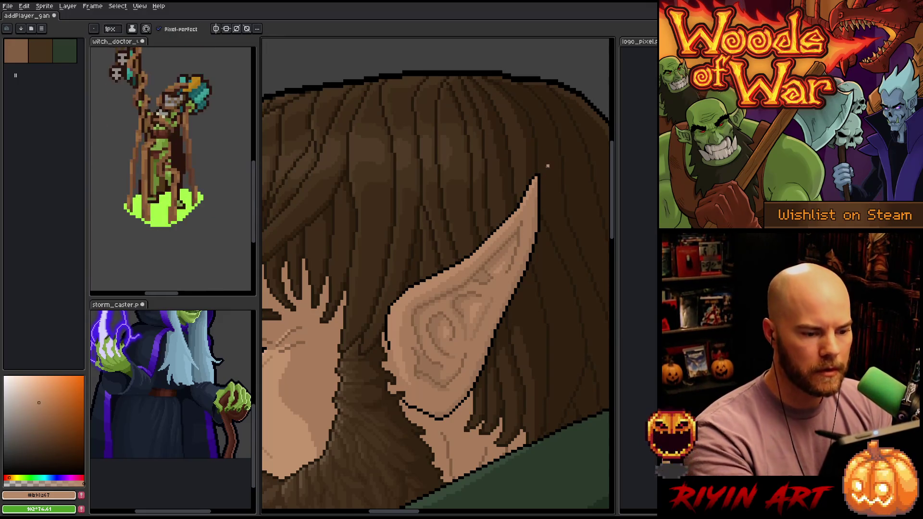
scroll(529, 243, "down", 4)
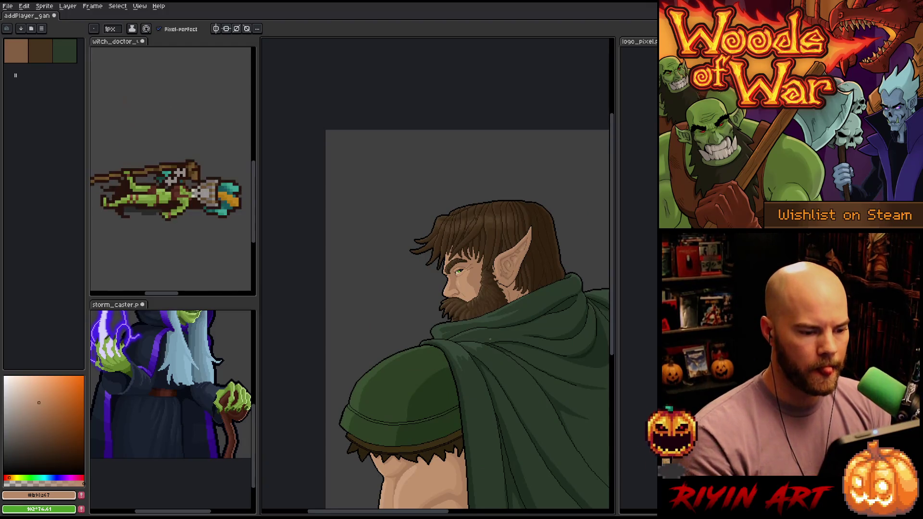
scroll(485, 292, "up", 2)
scroll(484, 292, "up", 4)
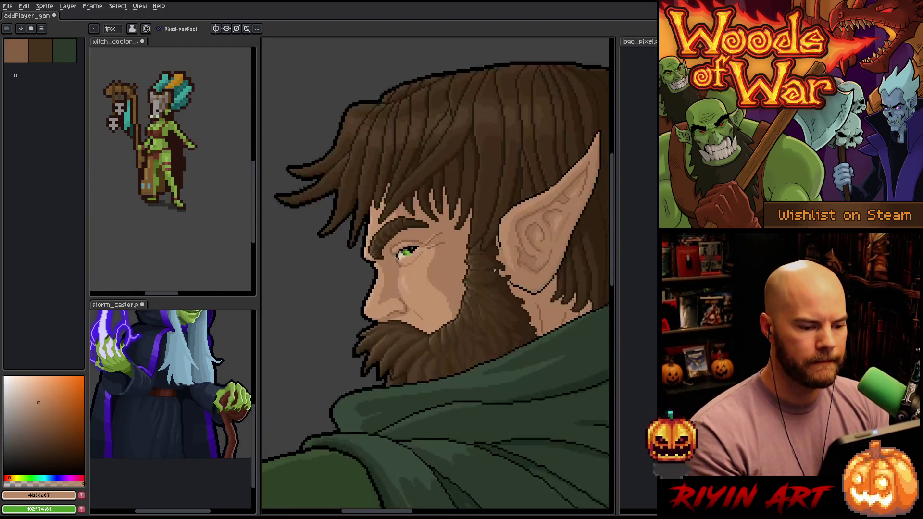
key("space")
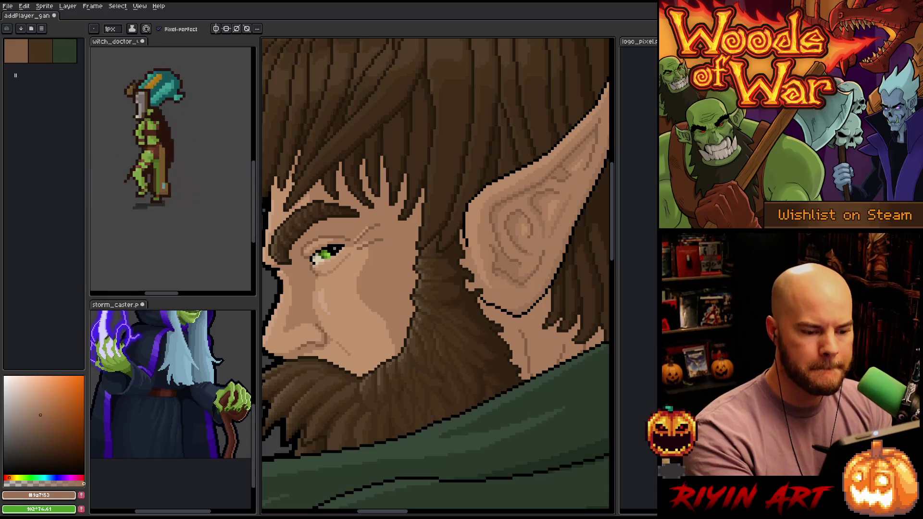
left_click_drag(565, 278, 512, 305)
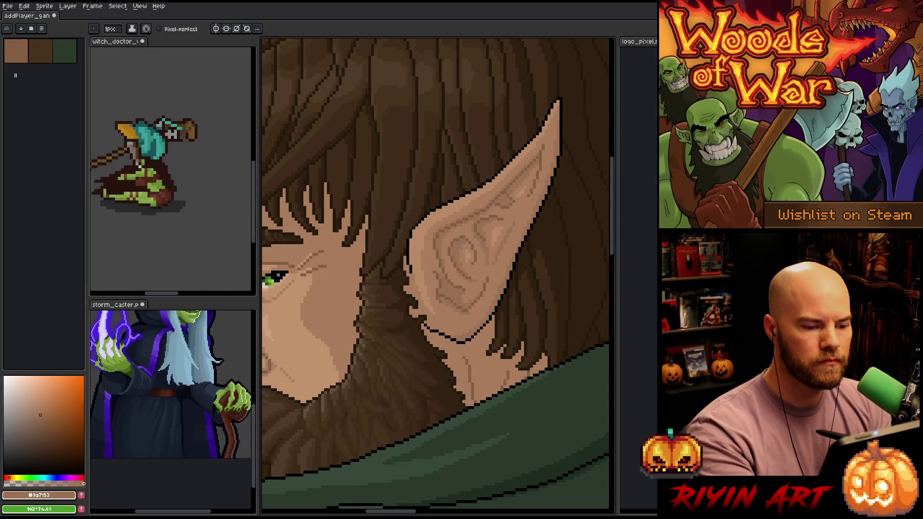
scroll(460, 380, "down", 3)
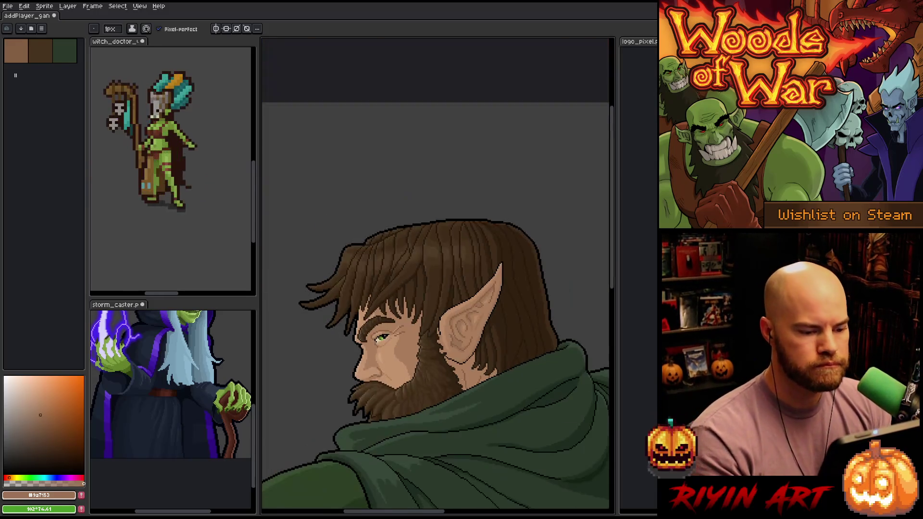
scroll(469, 347, "down", 2)
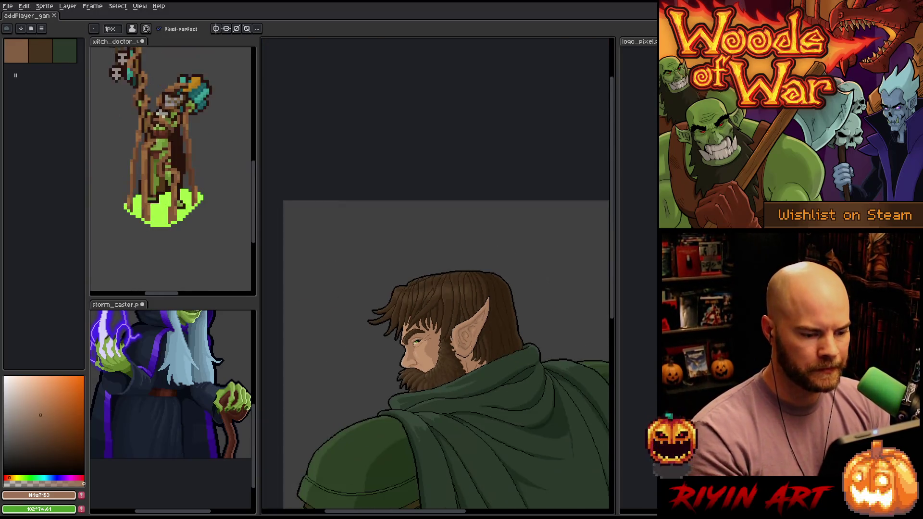
scroll(474, 339, "down", 1)
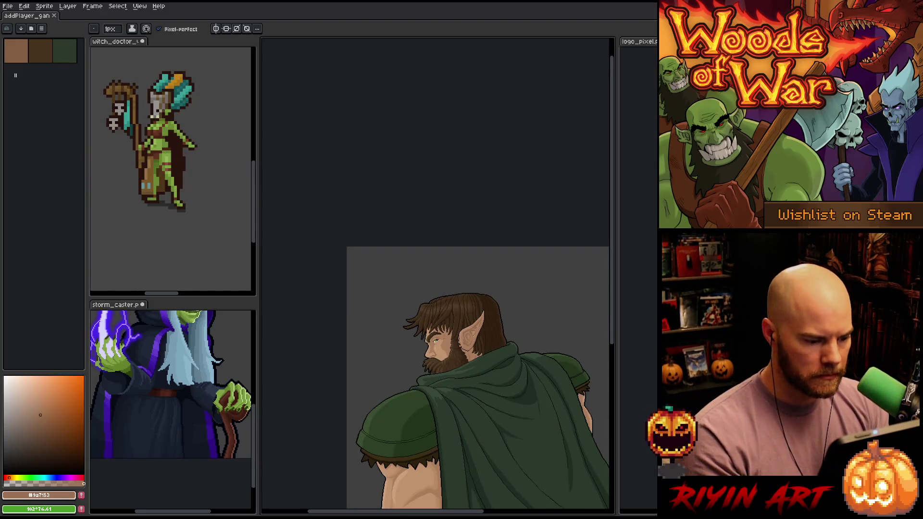
scroll(471, 329, "up", 5)
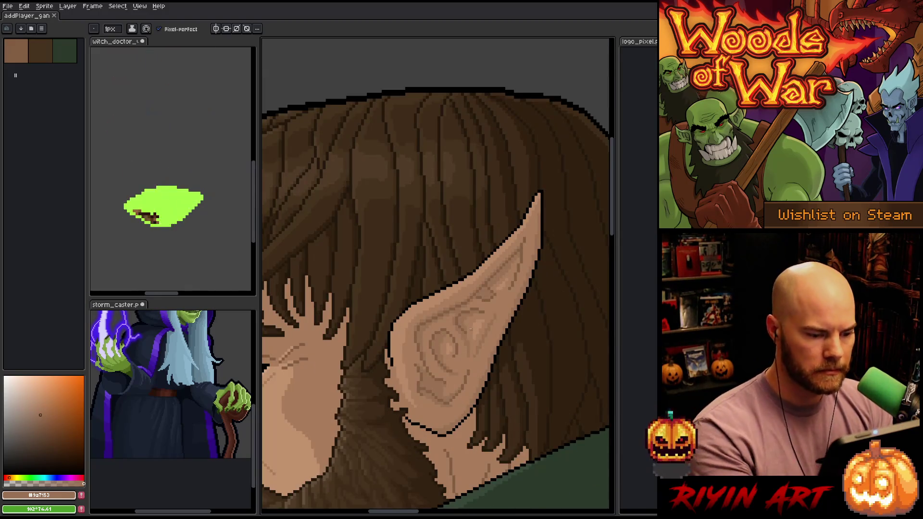
Step: Sample the ear's tones, choose a lighter skin tone, and paint highlights across the inner ear folds
key("g")
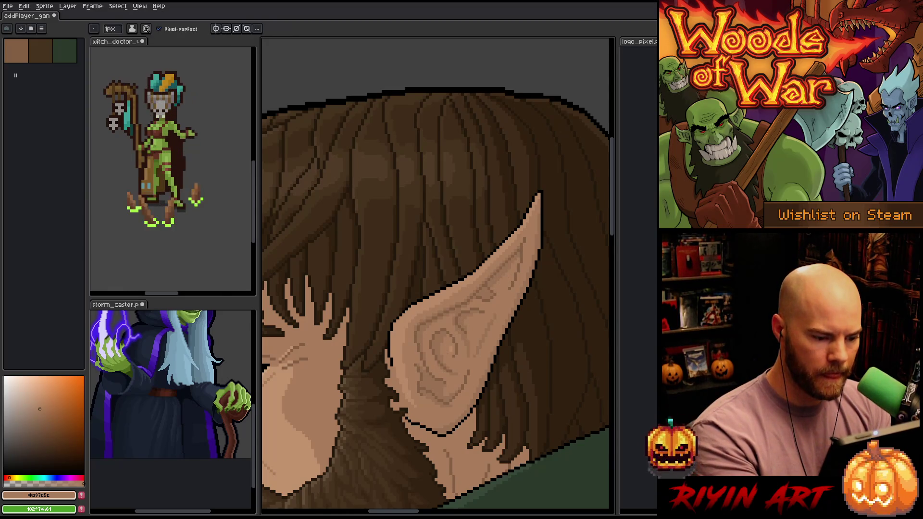
left_click(438, 382, "alt")
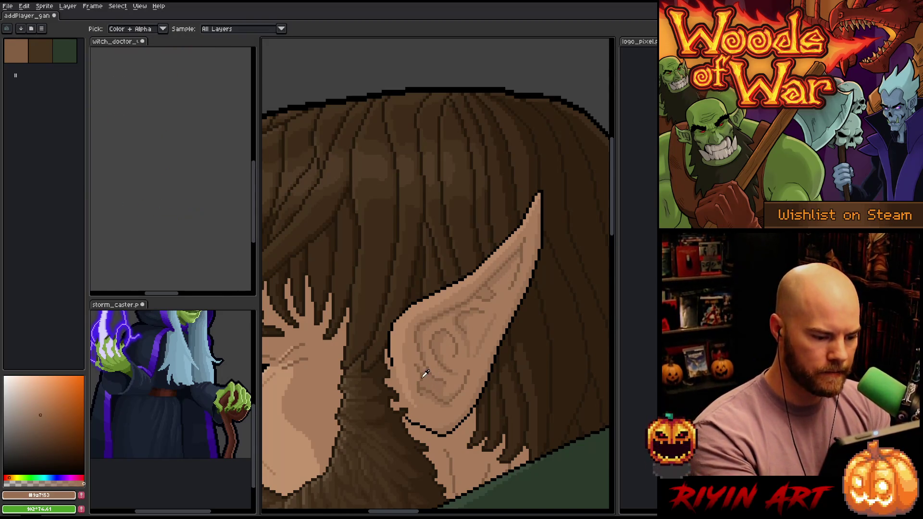
left_click(423, 370, "alt")
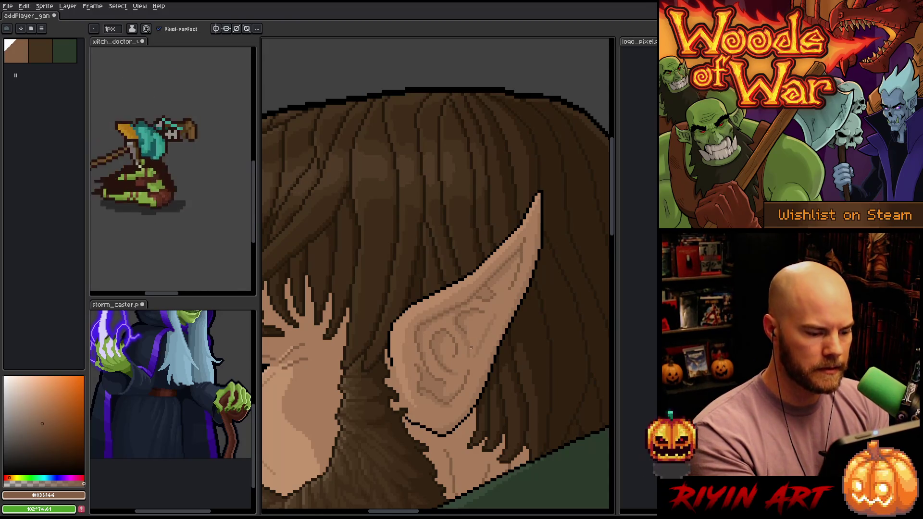
left_click(44, 417)
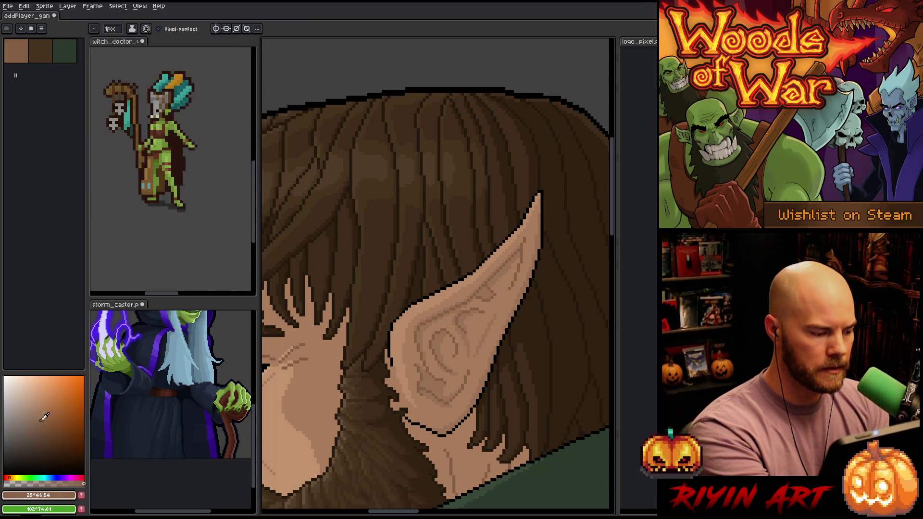
left_click_drag(424, 384, 440, 389)
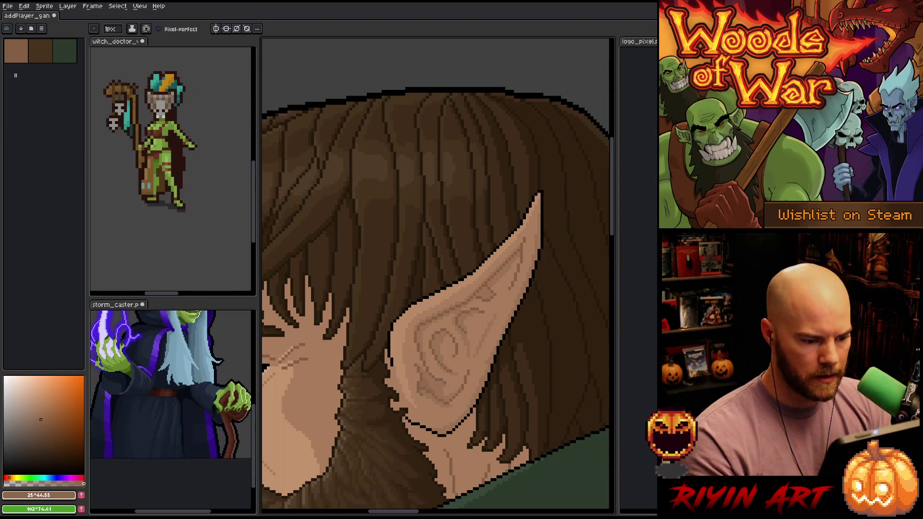
scroll(437, 274, "down", 5)
scroll(438, 274, "up", 1)
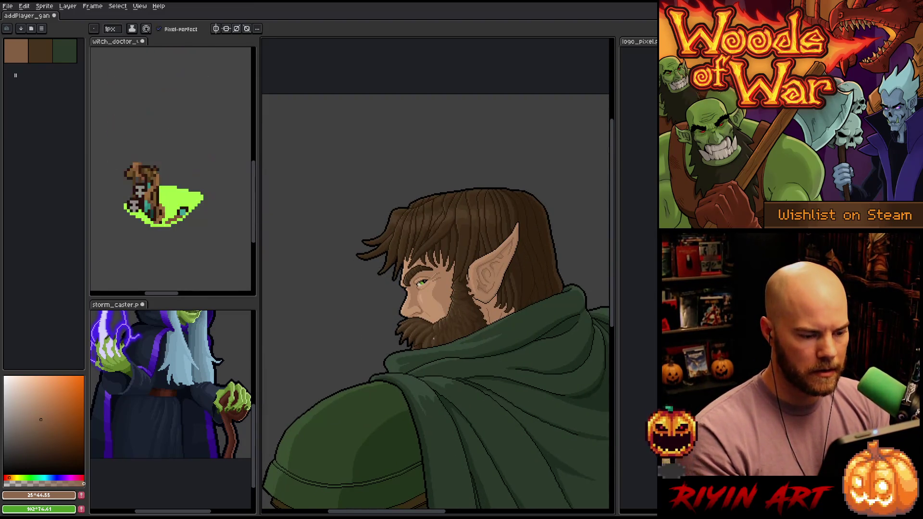
scroll(461, 266, "up", 3)
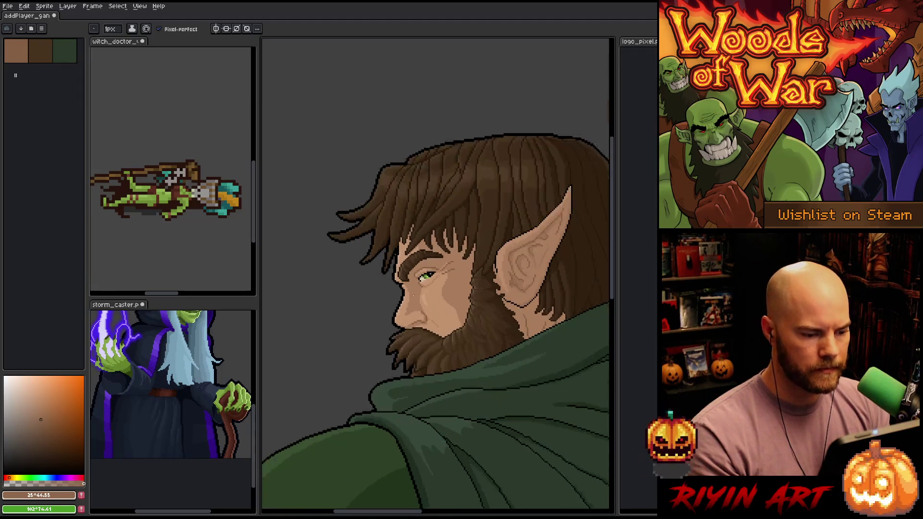
scroll(432, 262, "up", 2)
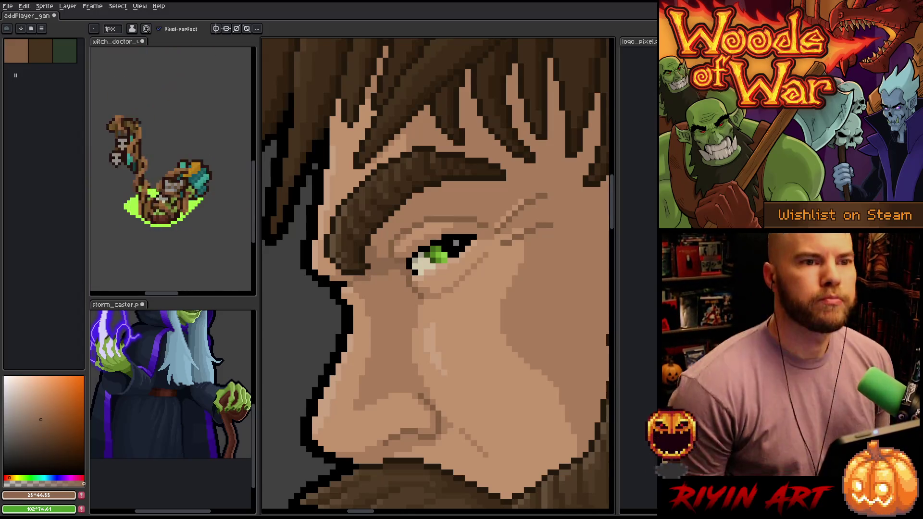
Step: Save the portrait, then sample the base skin tone and a darker brown from the face
key("ctrl+s")
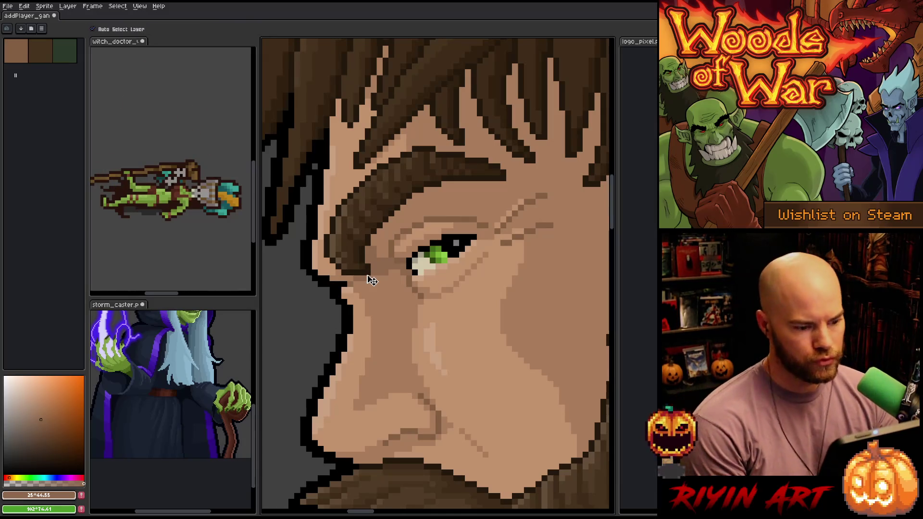
scroll(409, 326, "down", 1)
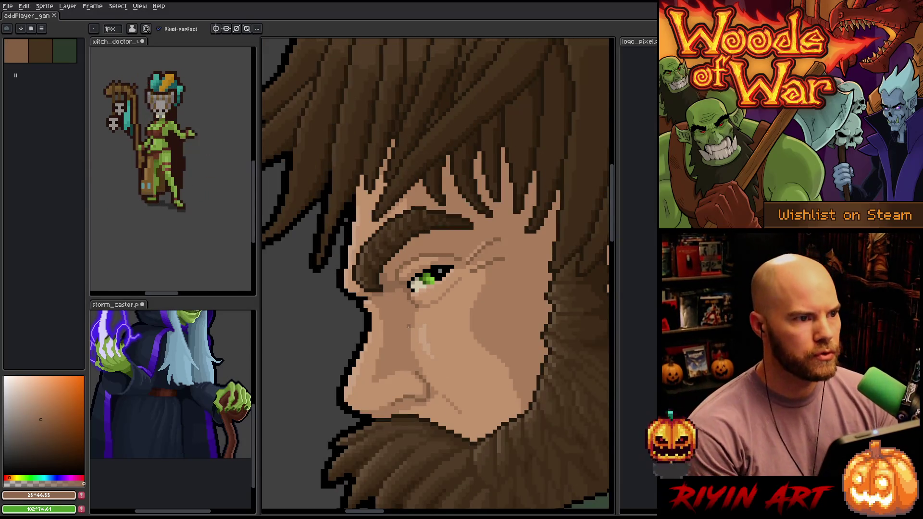
scroll(428, 358, "down", 2)
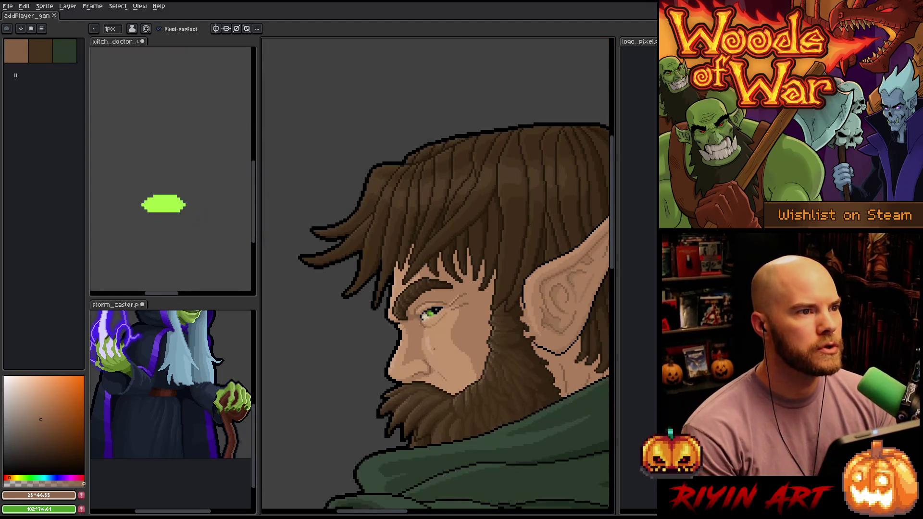
scroll(439, 378, "up", 4)
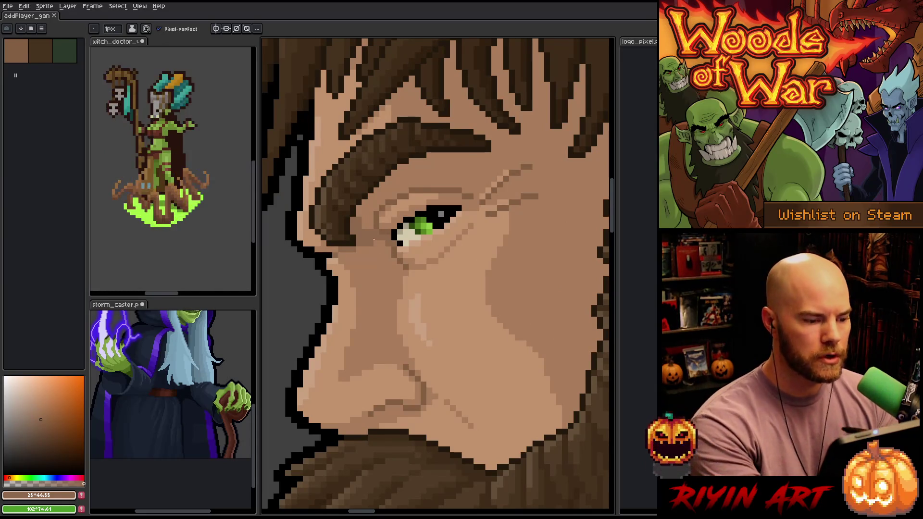
left_click(385, 246, "alt")
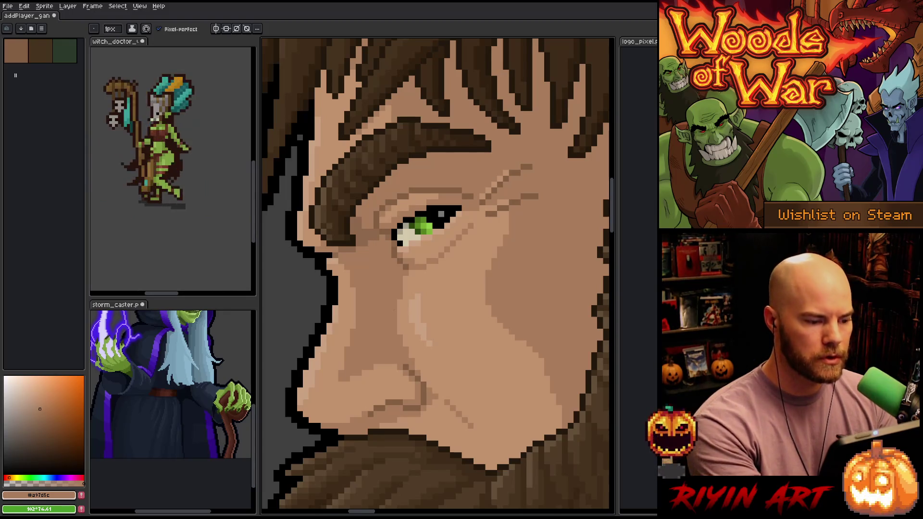
left_click(367, 211, "alt")
scroll(367, 211, "down", 2)
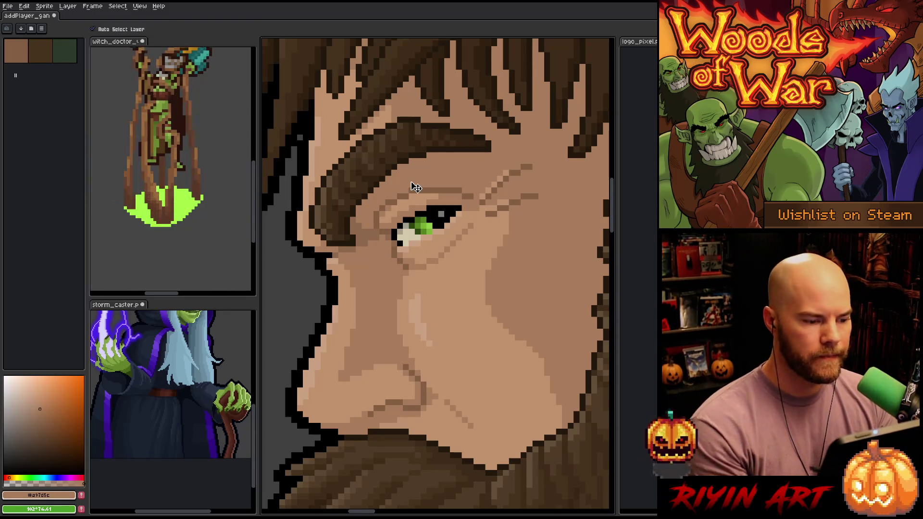
left_click(412, 190, "alt")
scroll(412, 190, "up", 1)
scroll(397, 321, "down", 3)
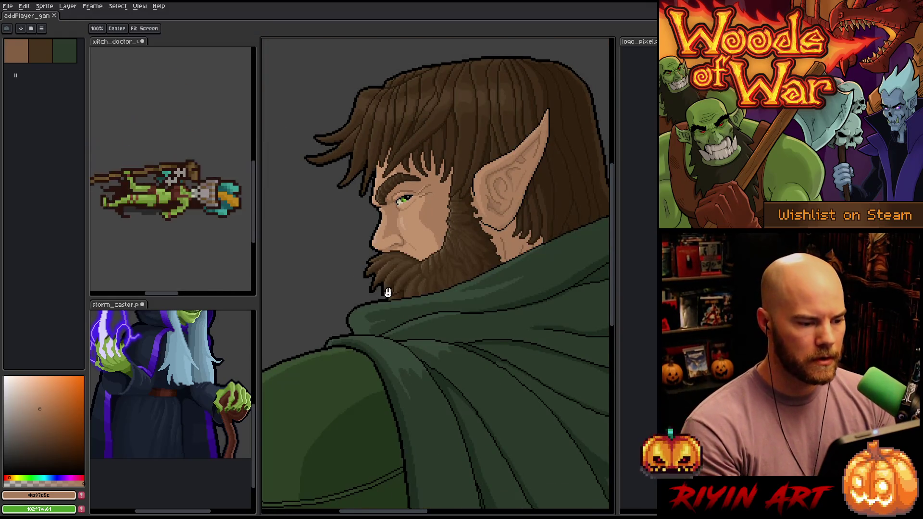
scroll(397, 321, "up", 4)
Step: Sample the darker brown and skin tone from the cheek, then save again
left_click(390, 168, "alt")
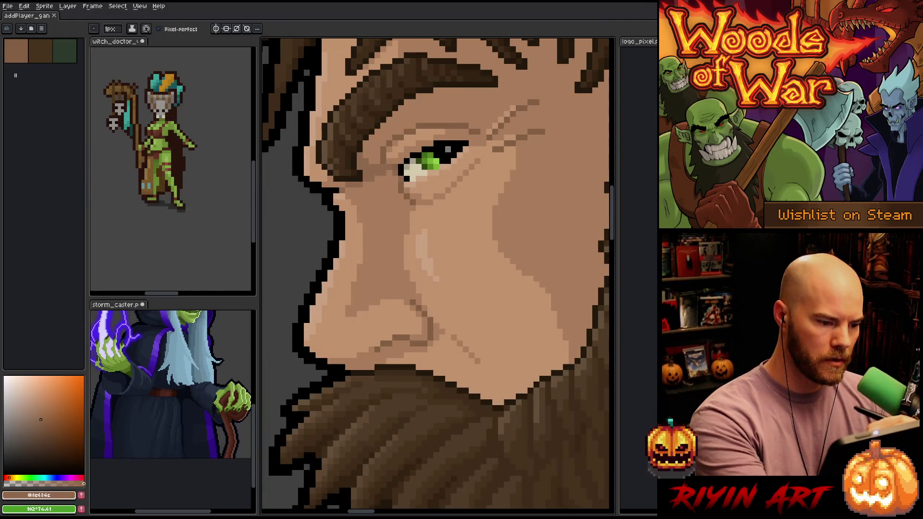
scroll(444, 336, "down", 4)
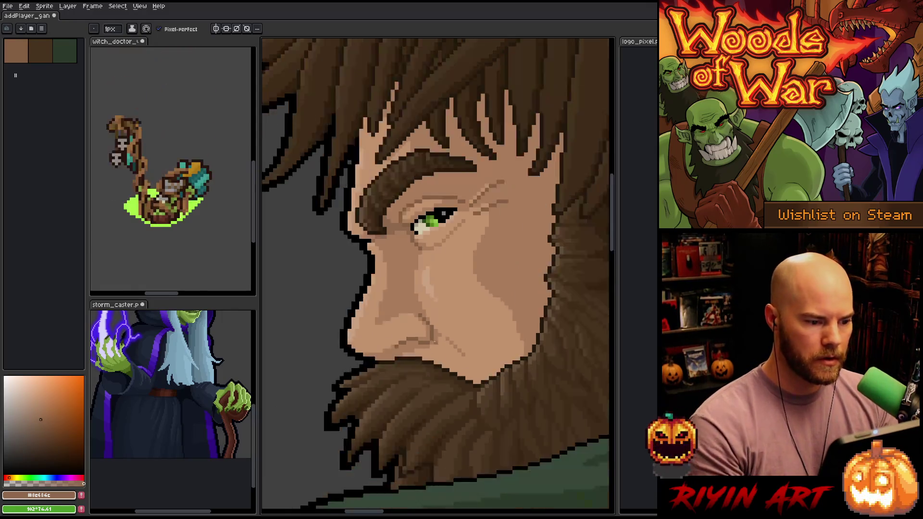
scroll(428, 364, "up", 5)
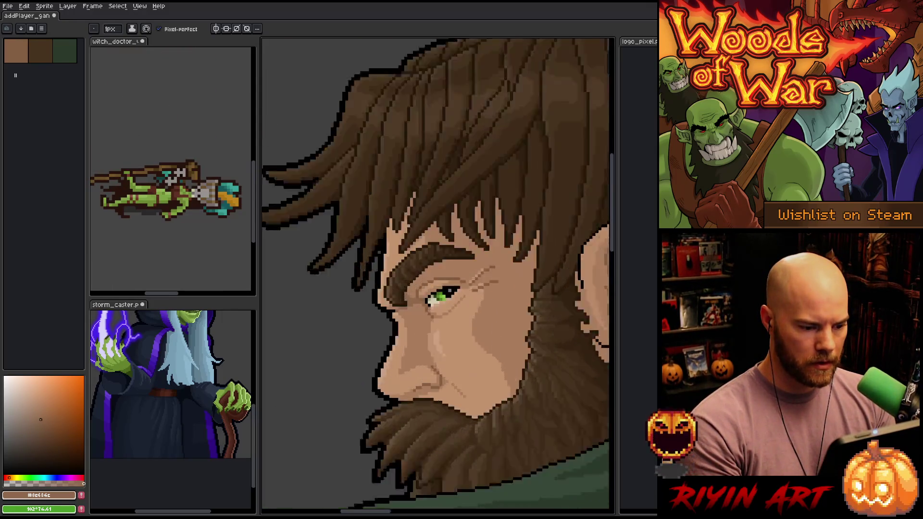
scroll(400, 324, "up", 1)
left_click(403, 323, "alt")
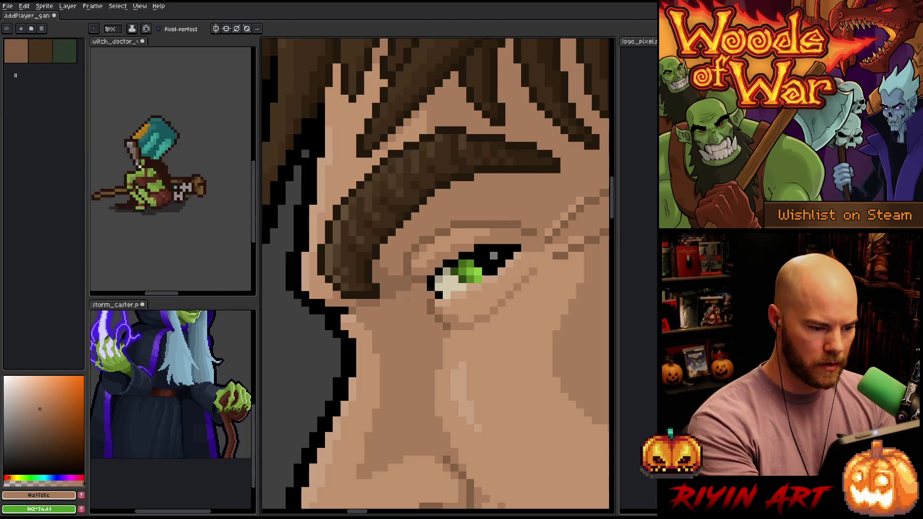
scroll(417, 333, "down", 4)
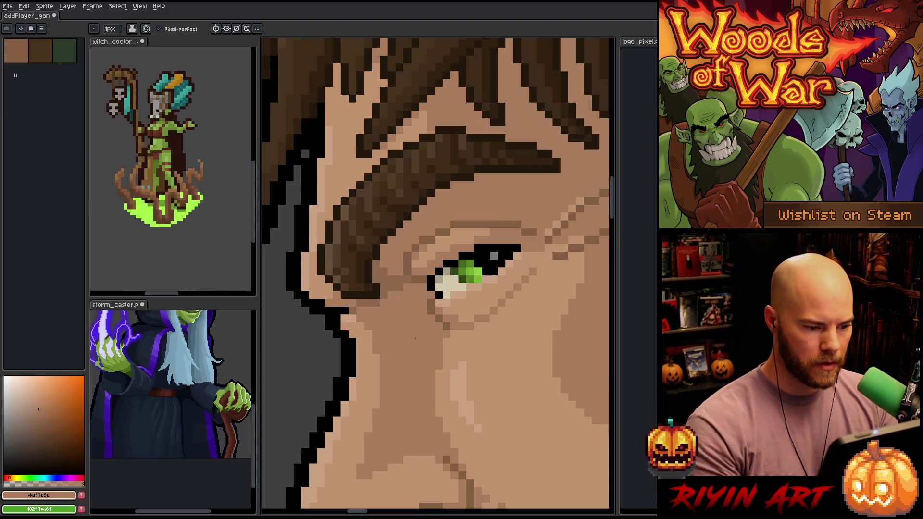
key("ctrl+s")
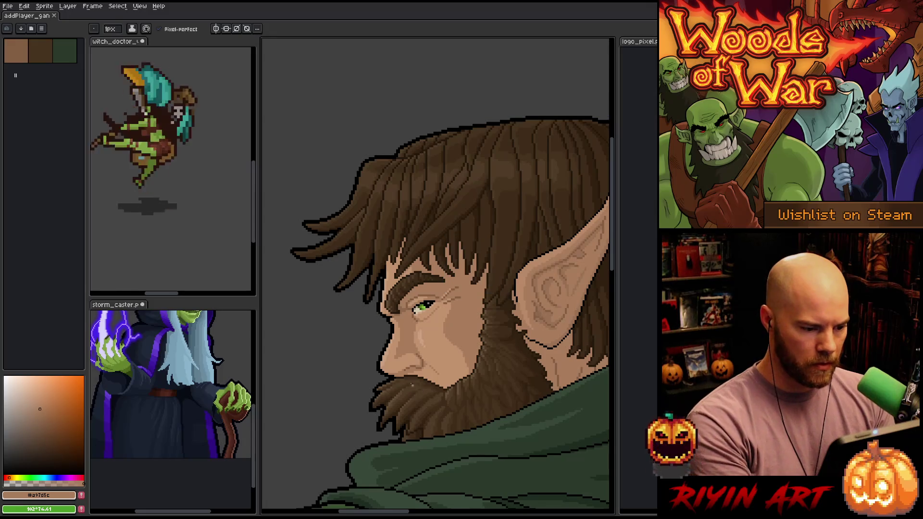
Step: Add brown pixels beneath the eyebrow above the green eye
scroll(420, 328, "down", 1)
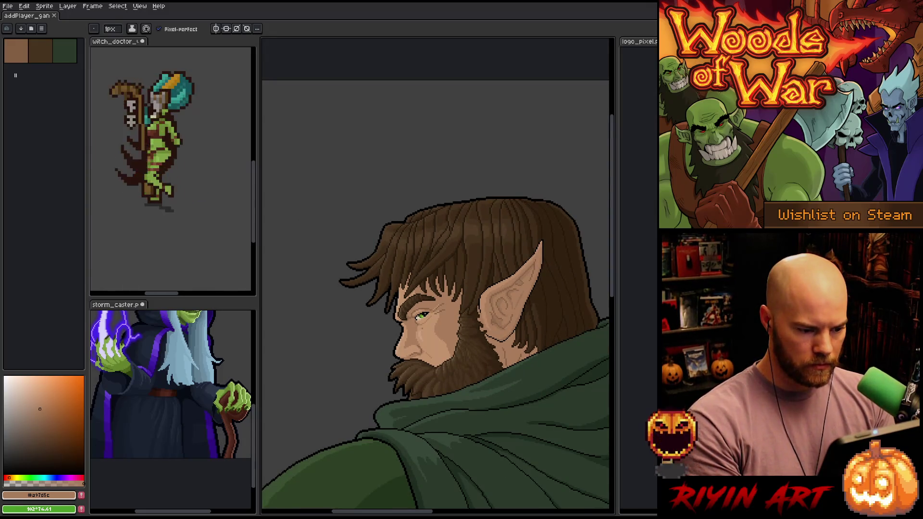
scroll(396, 294, "up", 3)
scroll(397, 295, "up", 2)
left_click(396, 294)
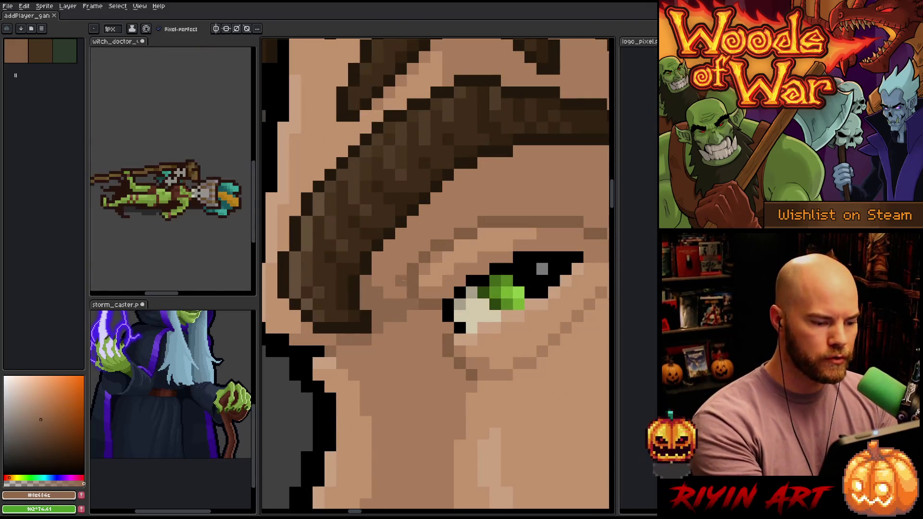
key("space")
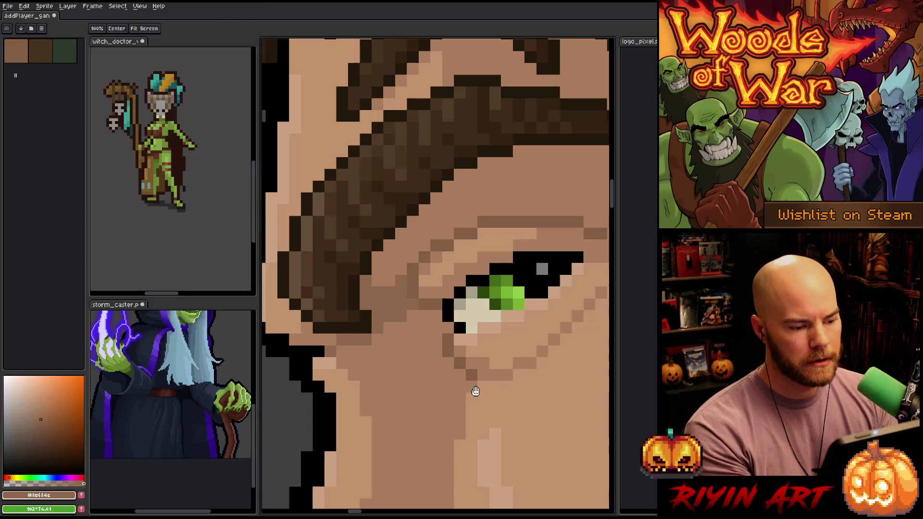
left_click_drag(448, 394, 400, 418)
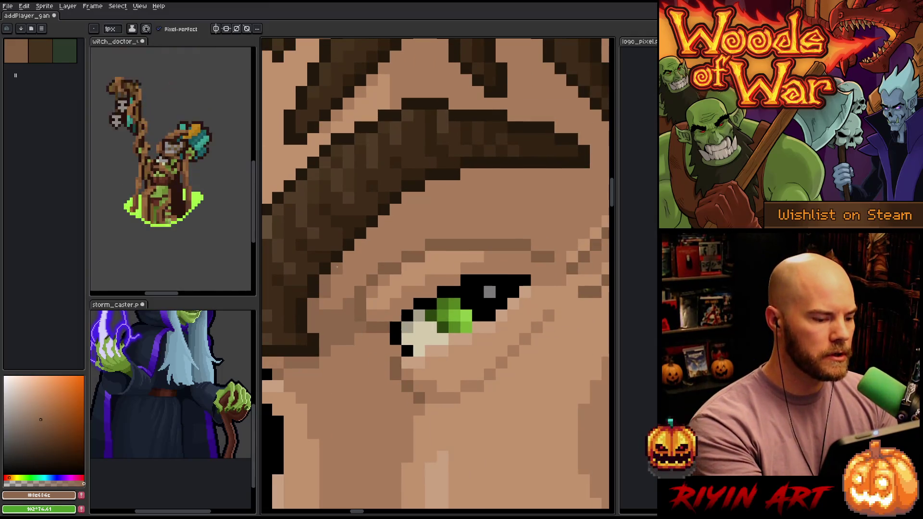
left_click(419, 198)
left_click(432, 186)
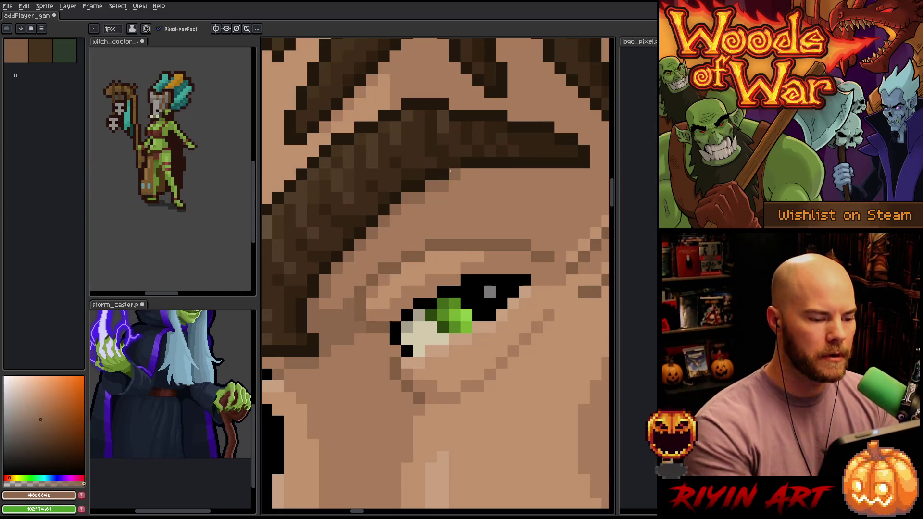
Step: Look over the face and cloak, save the portrait, and show the layers timeline
scroll(456, 209, "down", 5)
scroll(444, 283, "up", 4)
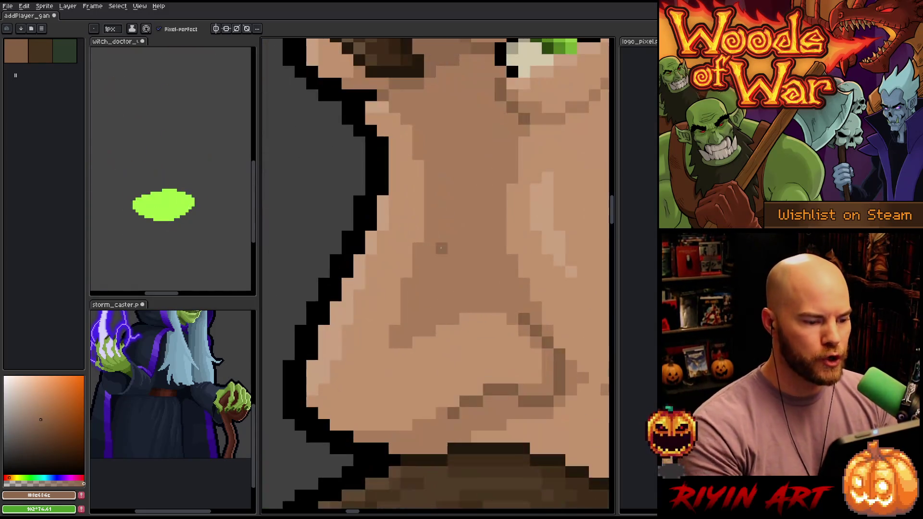
scroll(426, 190, "down", 1)
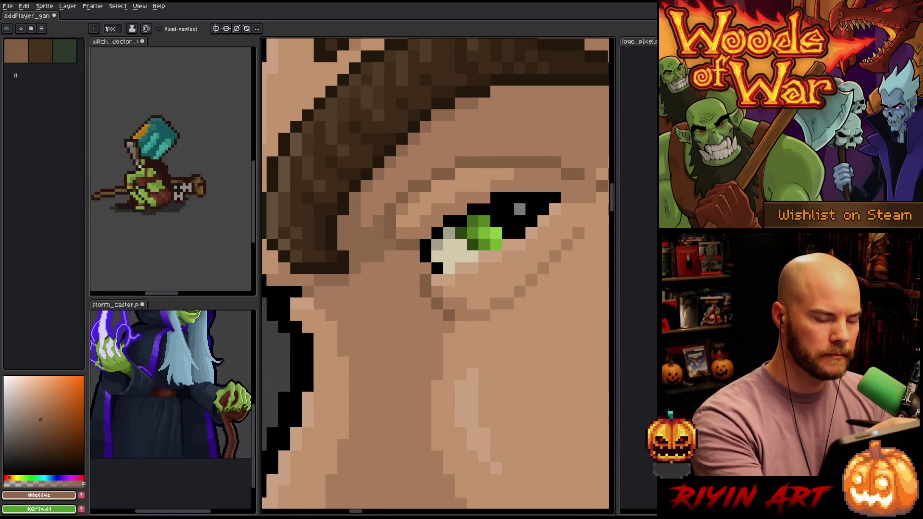
scroll(355, 221, "down", 1)
scroll(370, 233, "down", 1)
scroll(388, 245, "up", 1)
scroll(388, 245, "down", 2)
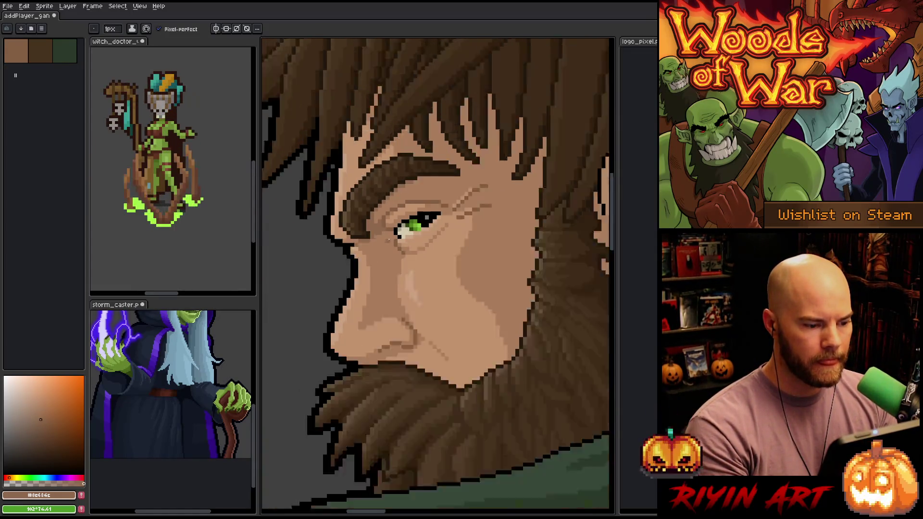
scroll(375, 192, "up", 2)
scroll(376, 192, "up", 1)
scroll(357, 375, "down", 3)
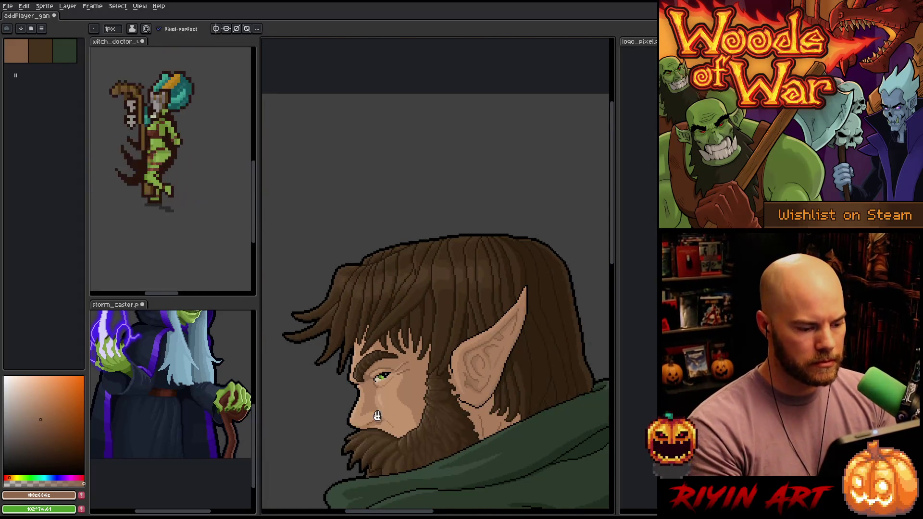
scroll(377, 417, "down", 2)
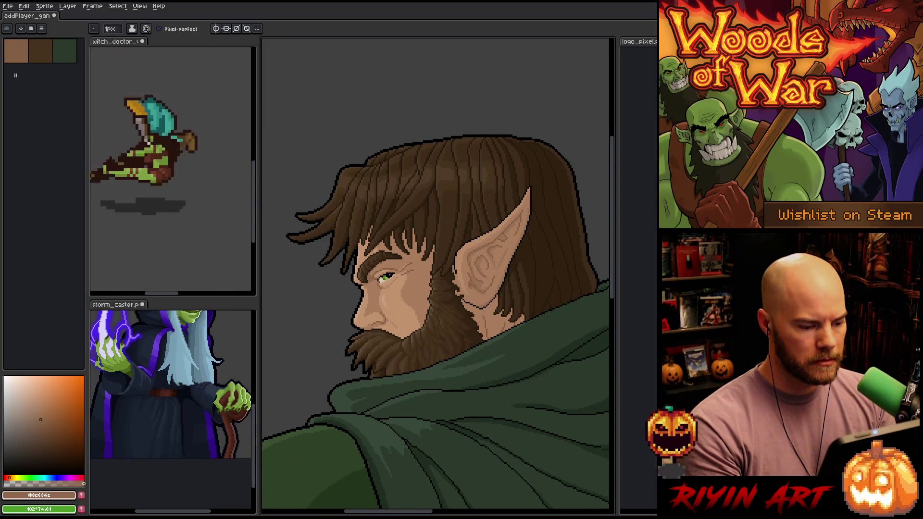
scroll(399, 322, "down", 1)
scroll(399, 321, "up", 2)
left_click_drag(398, 322, 372, 265)
scroll(371, 273, "down", 1)
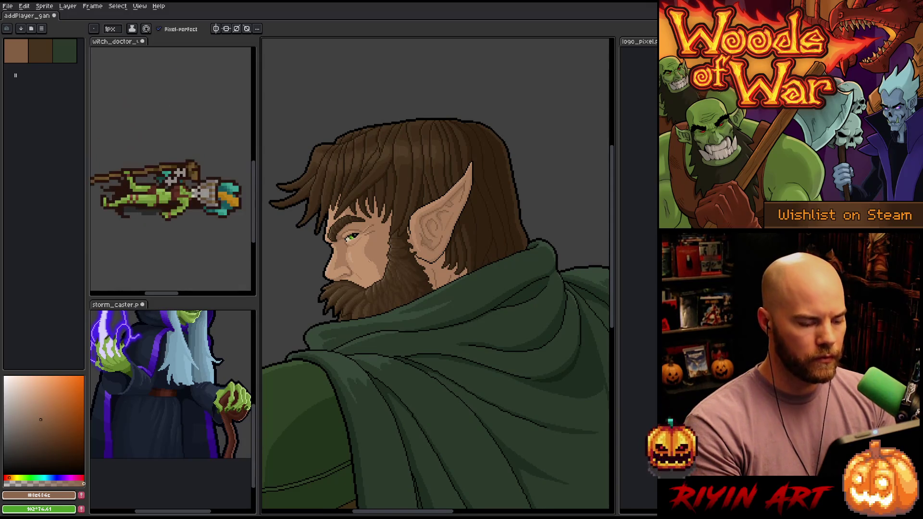
key("ctrl+s")
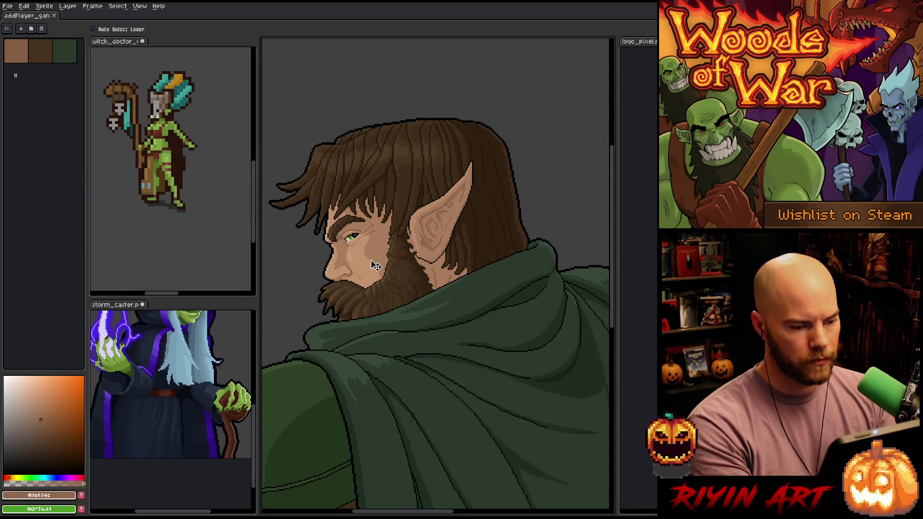
key("Tab")
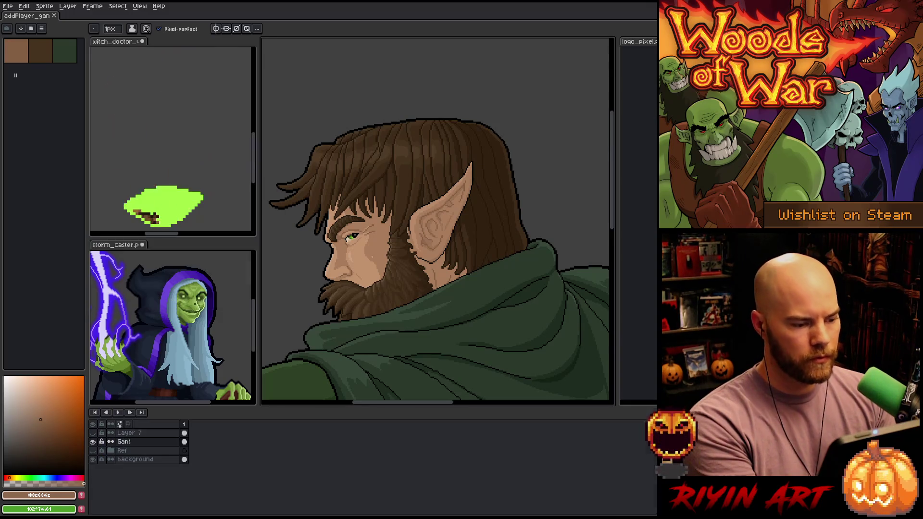
Step: Add a new Layer 8 above Gant and set its blend mode to Overlay
key("shift+n")
double_click(138, 442)
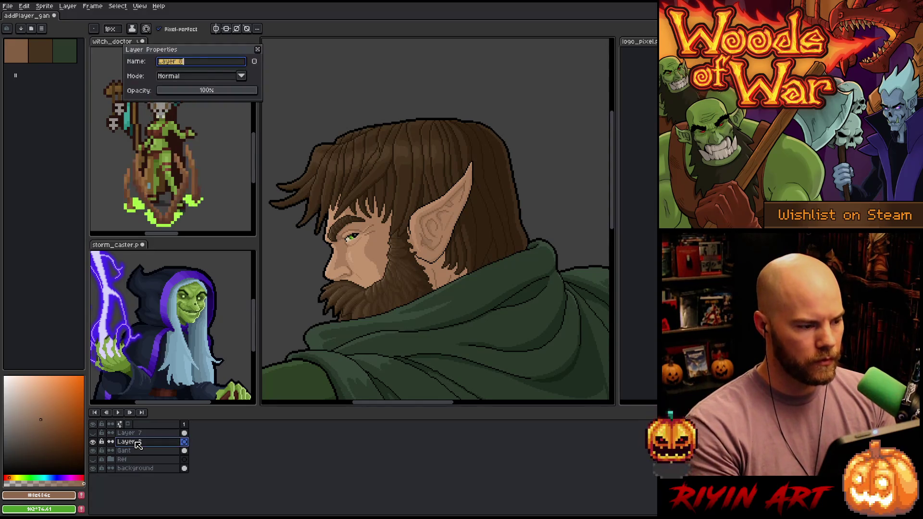
left_click(160, 75)
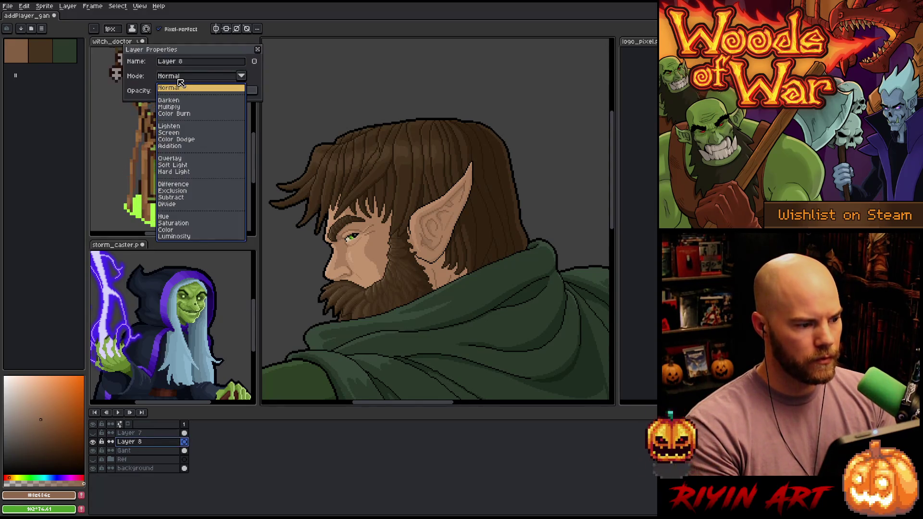
left_click(181, 159)
Step: Choose a warm red-orange blush colour and confirm the layer properties
left_click_drag(72, 422, 61, 409)
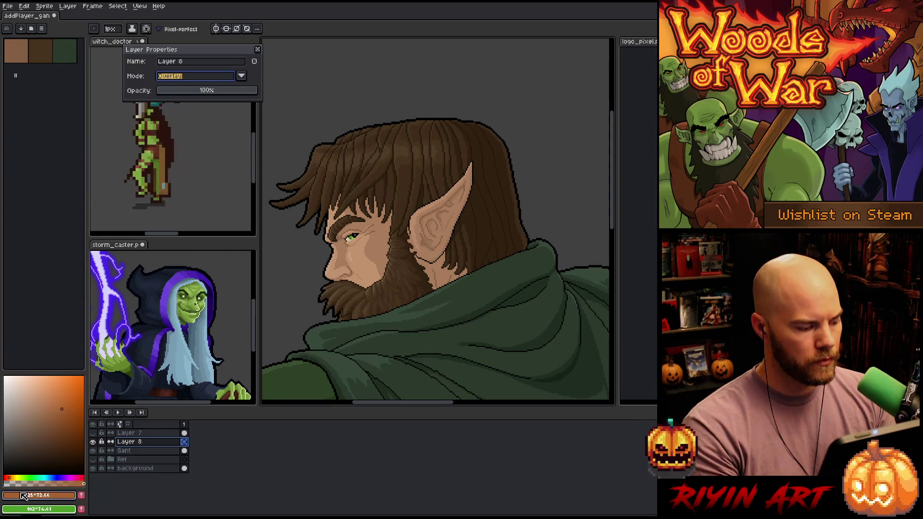
left_click(9, 477)
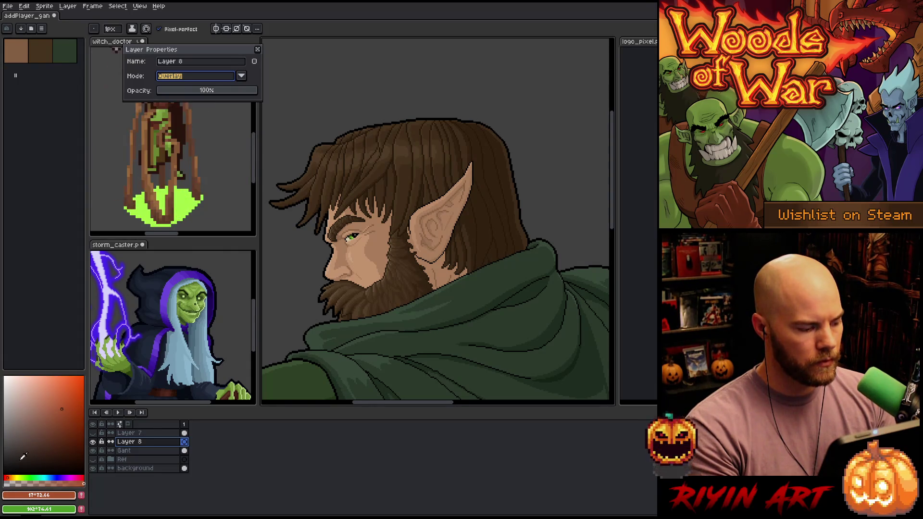
left_click(51, 412)
left_click_drag(51, 411, 46, 407)
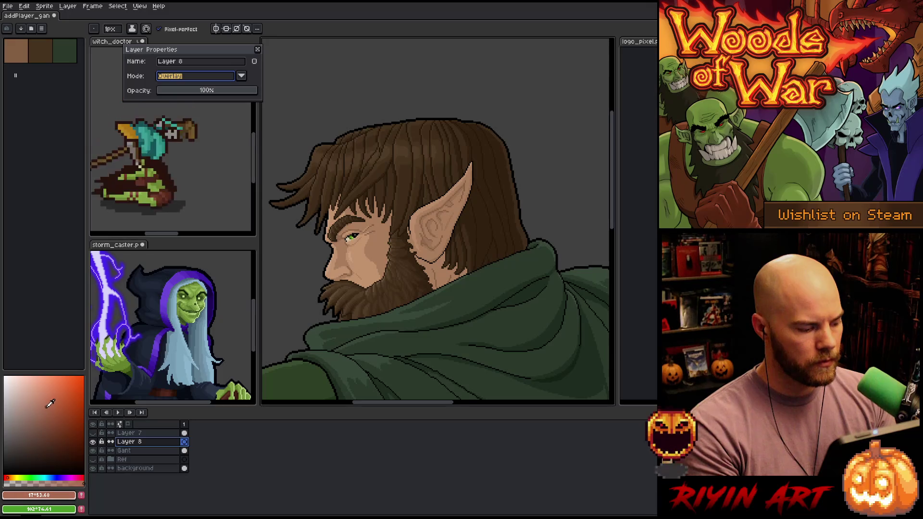
key("Return")
Step: Switch to the Pencil at brush size 4 and reopen Layer 8's properties
scroll(366, 221, "up", 3)
key("b")
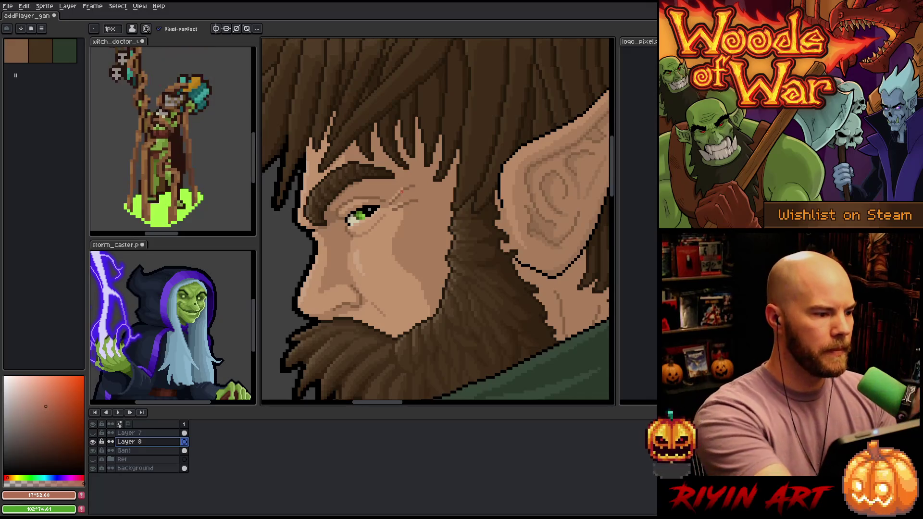
left_click(110, 28)
left_click(111, 40)
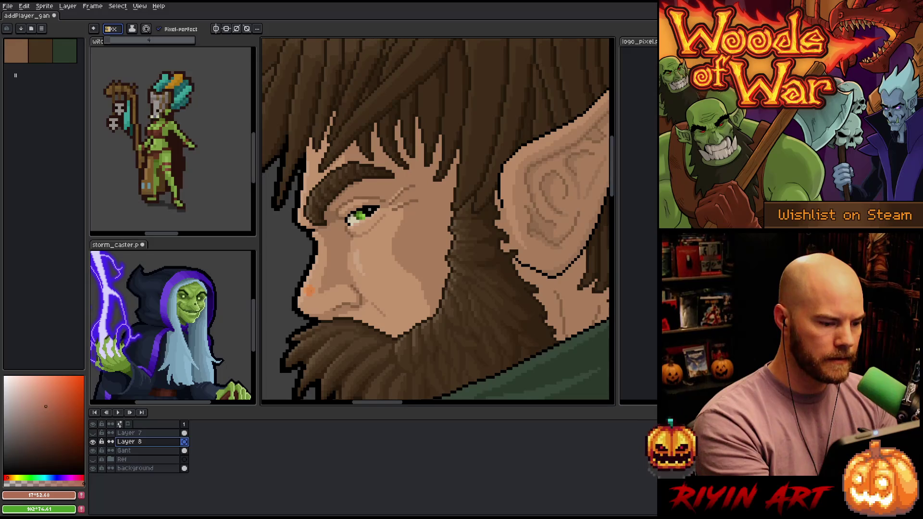
double_click(144, 441)
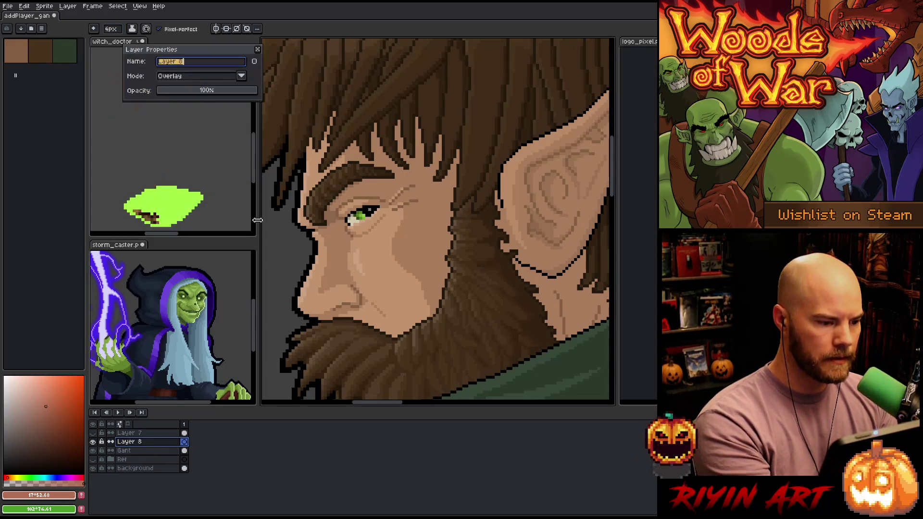
Step: Set Layer 8 opacity to 33% and paint soft orange blush inside the ear
left_click_drag(211, 90, 190, 91)
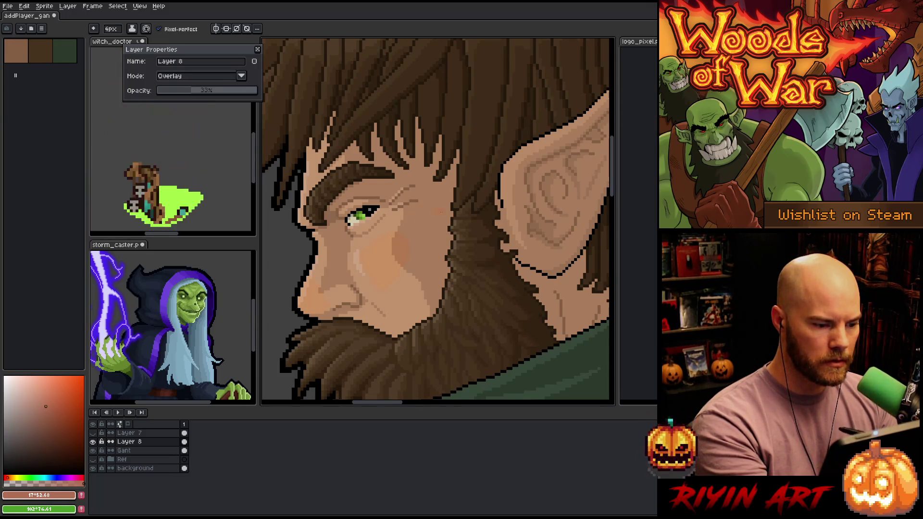
left_click_drag(450, 279, 382, 305)
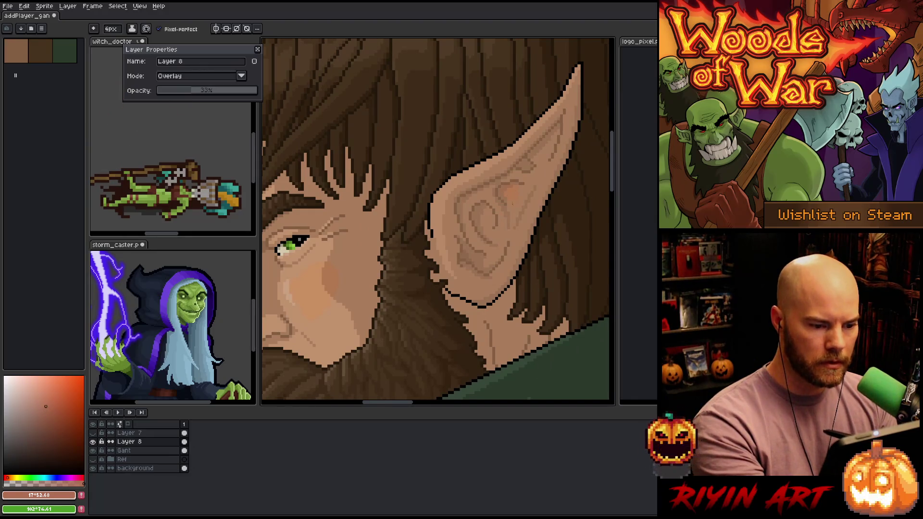
left_click_drag(513, 199, 526, 191)
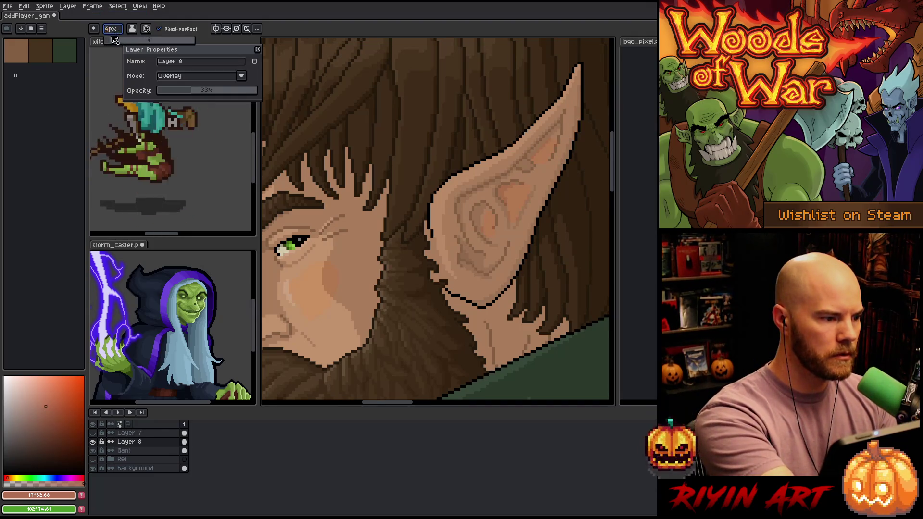
Step: Soften the blush edges with a 2px brush and the blur tool, then save the portrait
key("minus")
key("minus")
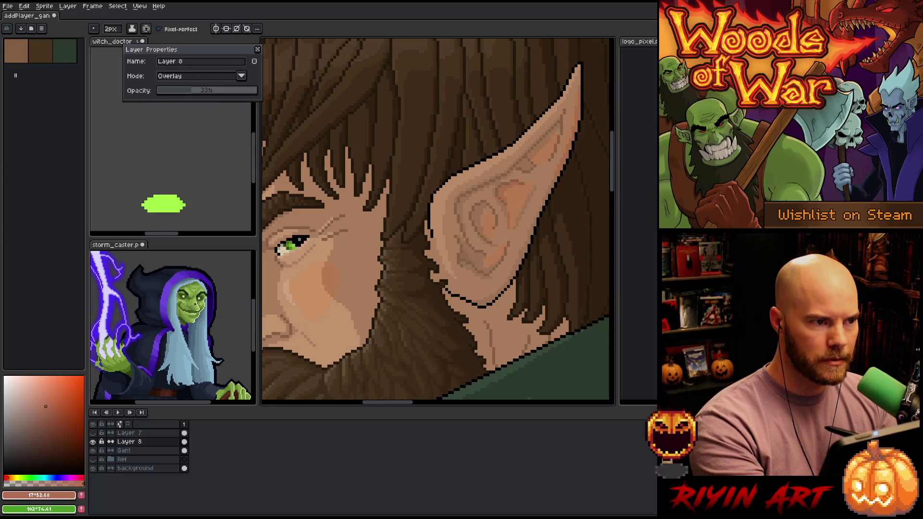
key("e")
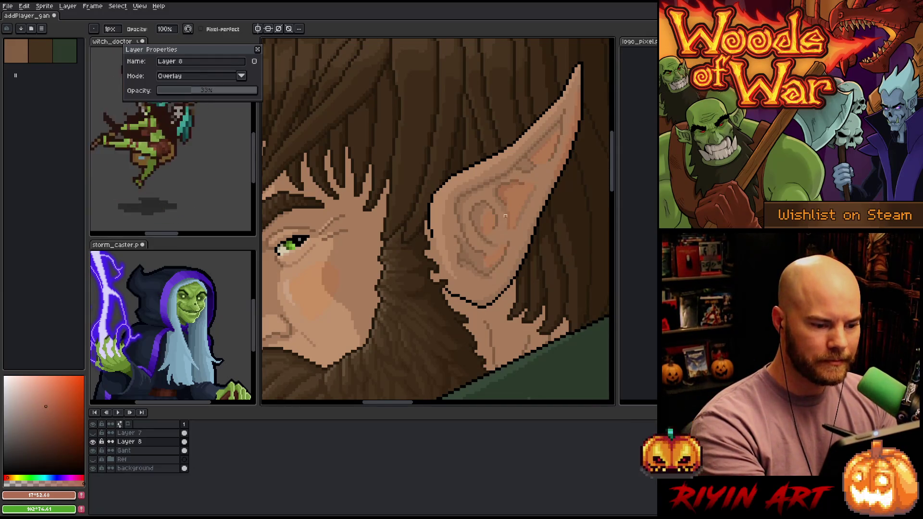
key("b")
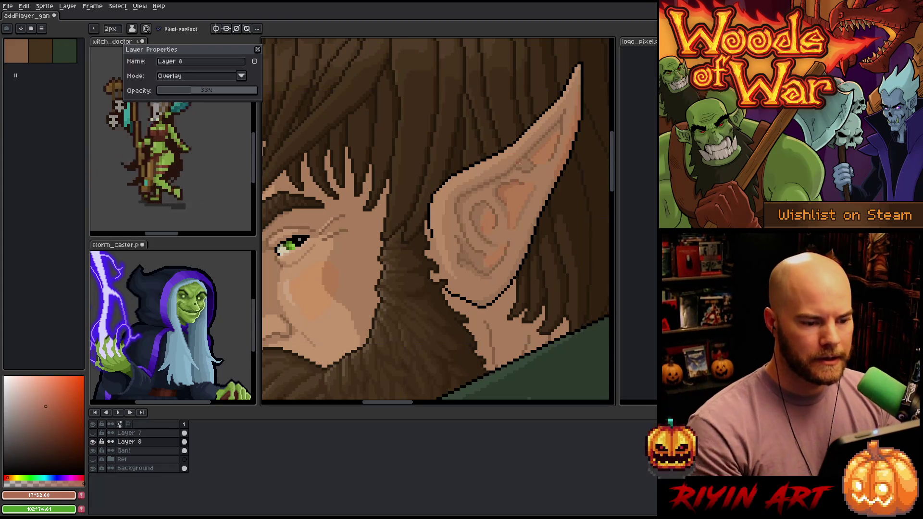
key("e")
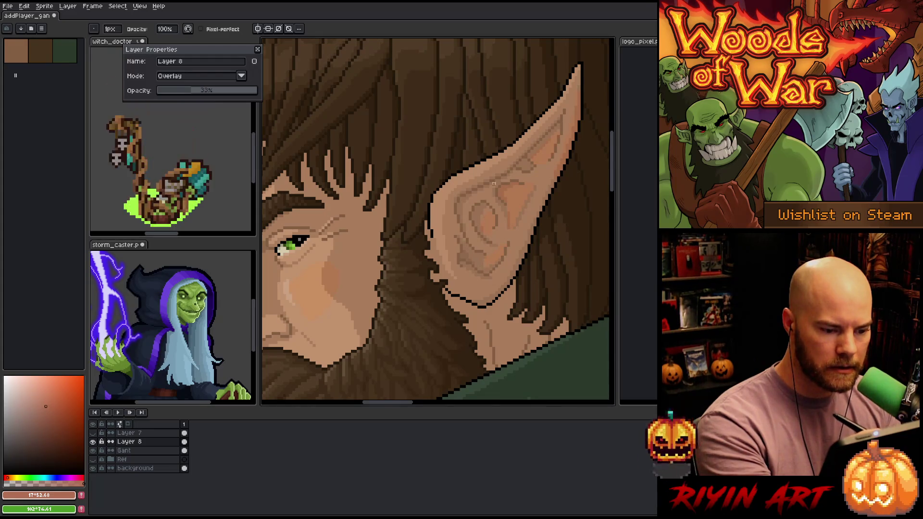
key("ctrl+s")
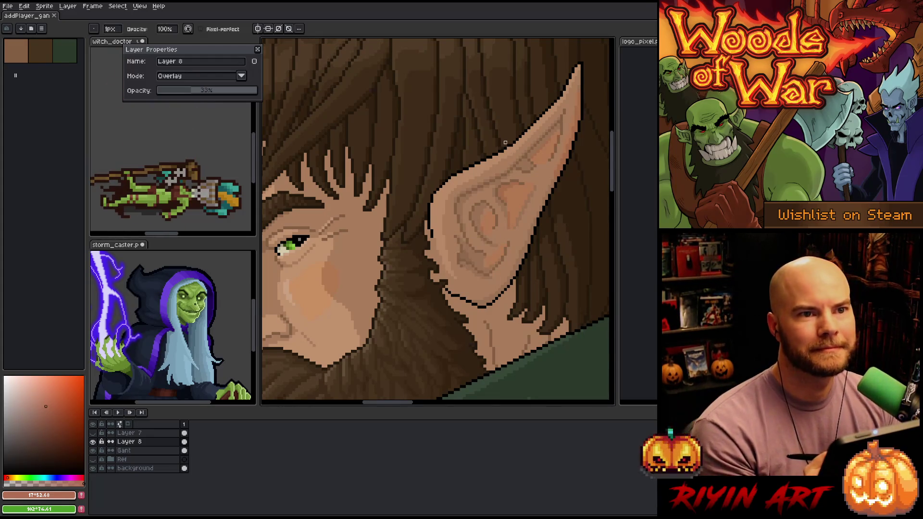
scroll(438, 196, "down", 5)
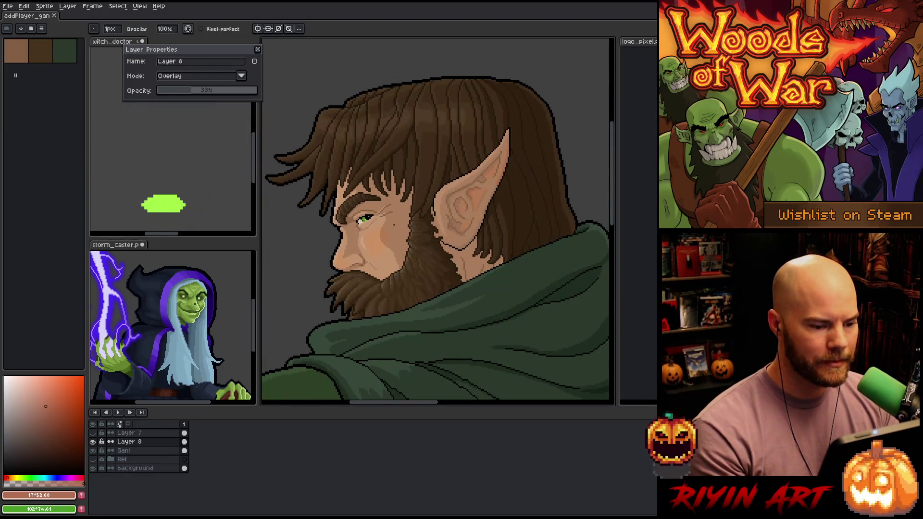
Step: Apply a first Hue/Saturation hue shift of 19 to the blush layer
key("ctrl+u")
mouse_move(565, 78)
left_mouse_down()
mouse_move(573, 79)
mouse_move(552, 90)
mouse_move(560, 90)
left_mouse_up()
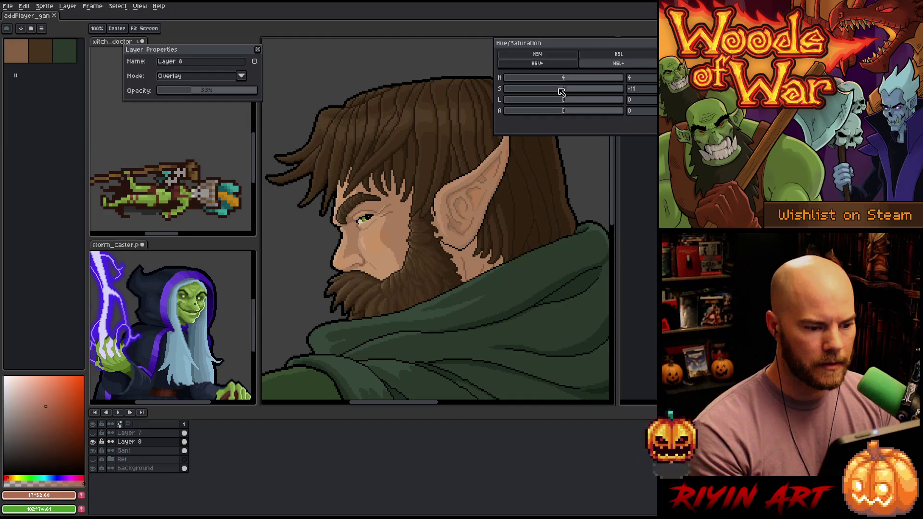
key("Return")
scroll(406, 240, "down", 1)
scroll(407, 233, "down", 1)
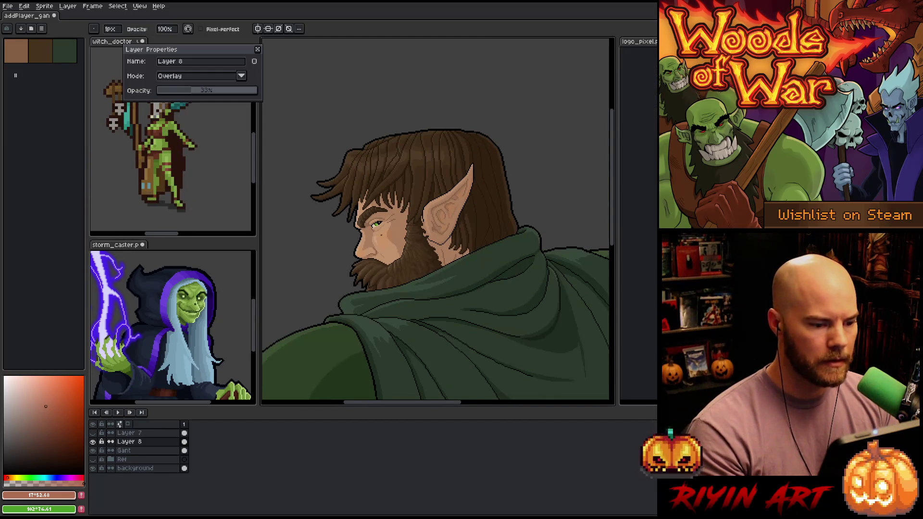
scroll(368, 247, "up", 2)
scroll(368, 246, "down", 1)
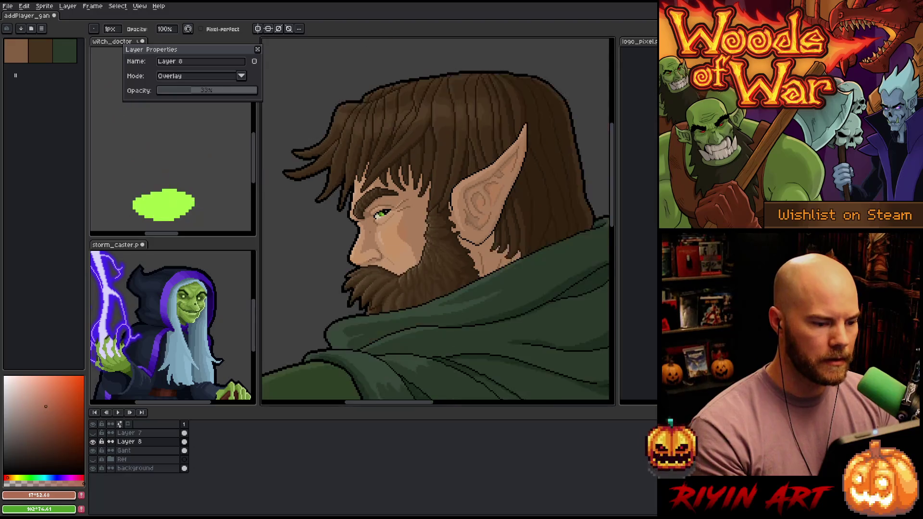
scroll(379, 220, "up", 2)
scroll(379, 221, "down", 1)
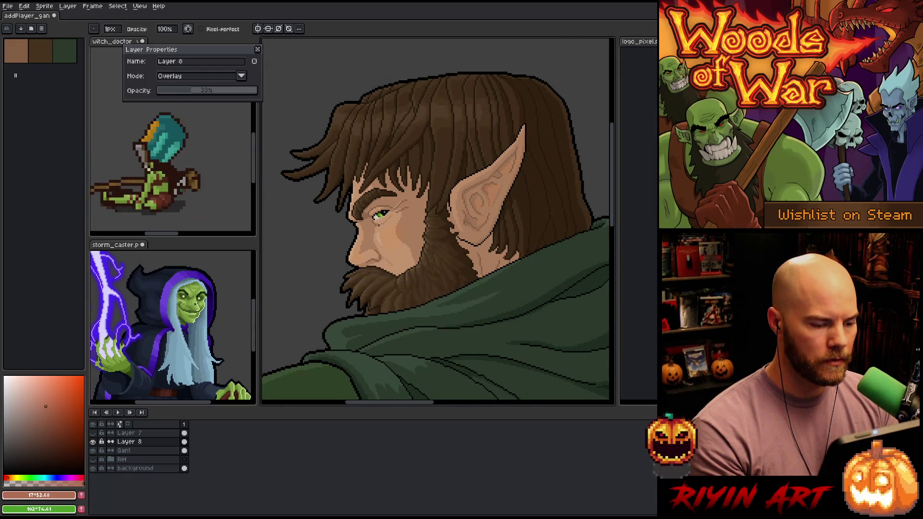
Step: Shift the blush hue to -11 and set Layer 8 opacity to about 34%
key("ctrl+u")
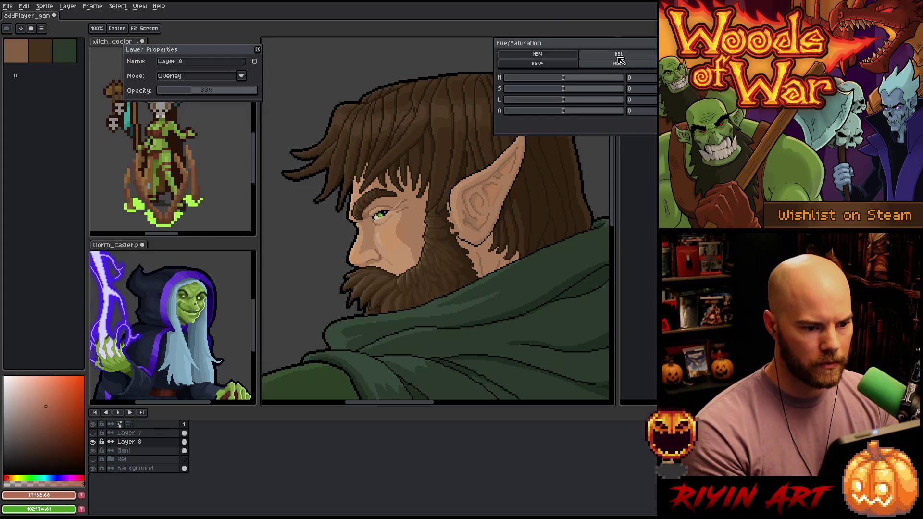
left_click(564, 79)
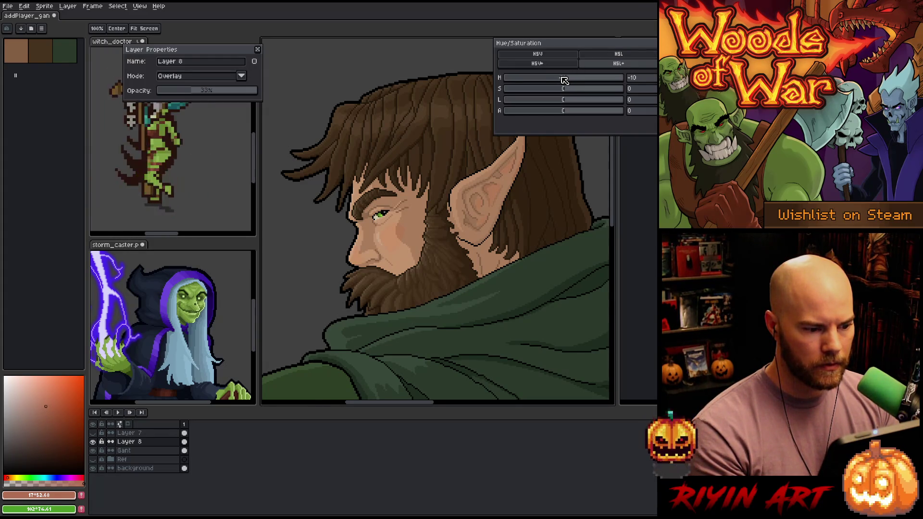
key("Return")
left_click_drag(182, 90, 177, 93)
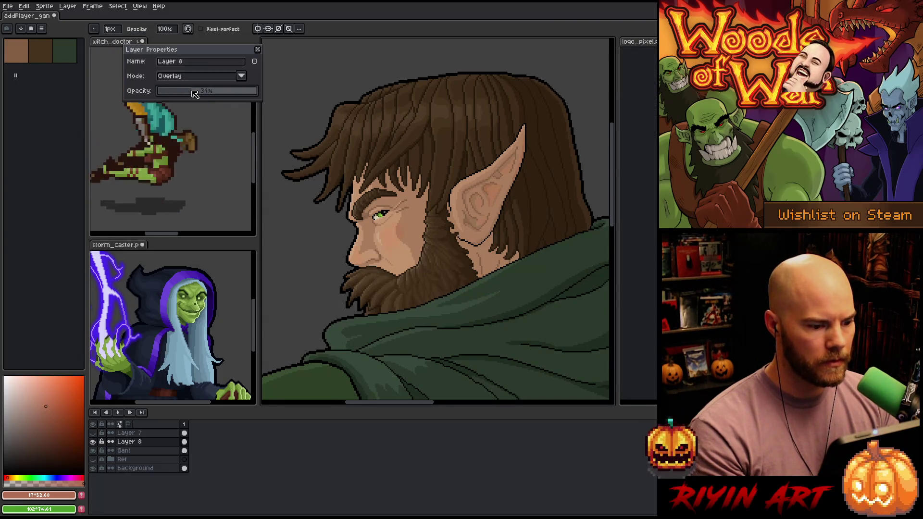
scroll(304, 227, "up", 1)
Step: Lasso the cheek blush and blur it with the blur-9x9 convolution matrix
key("q")
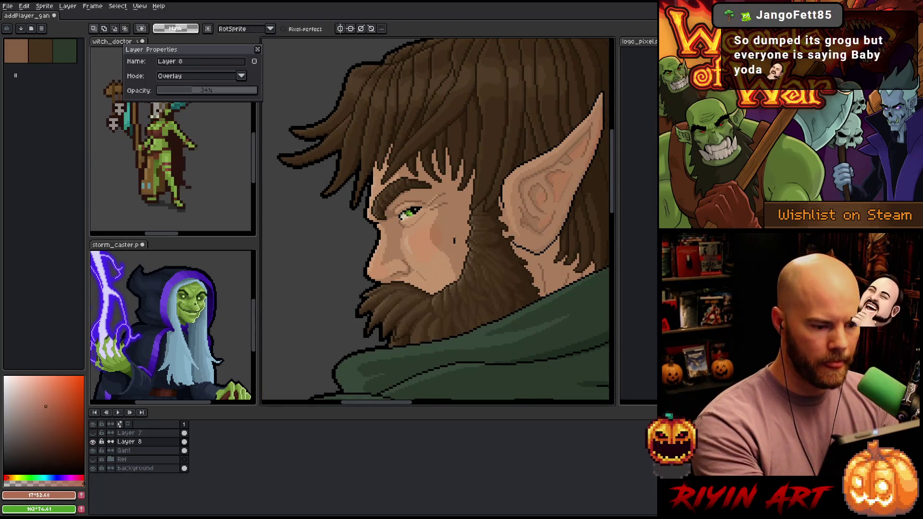
left_click_drag(440, 220, 435, 284)
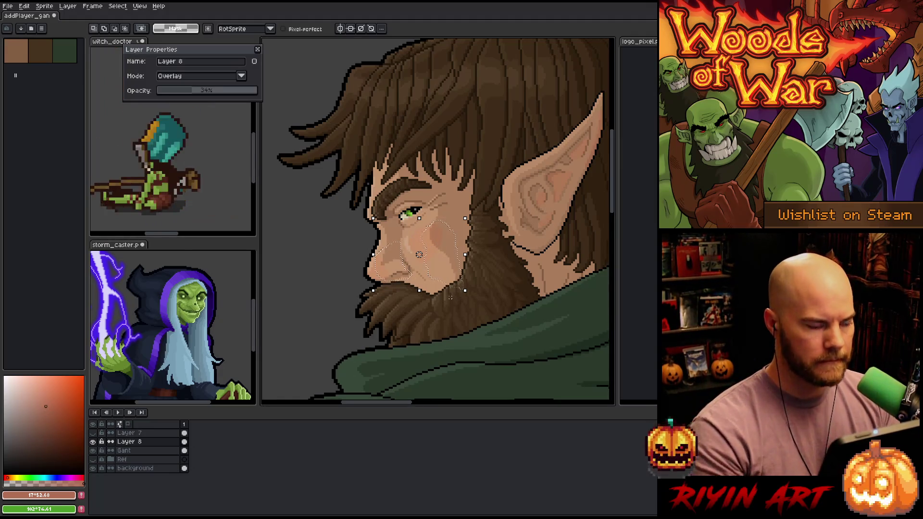
left_click(44, 6)
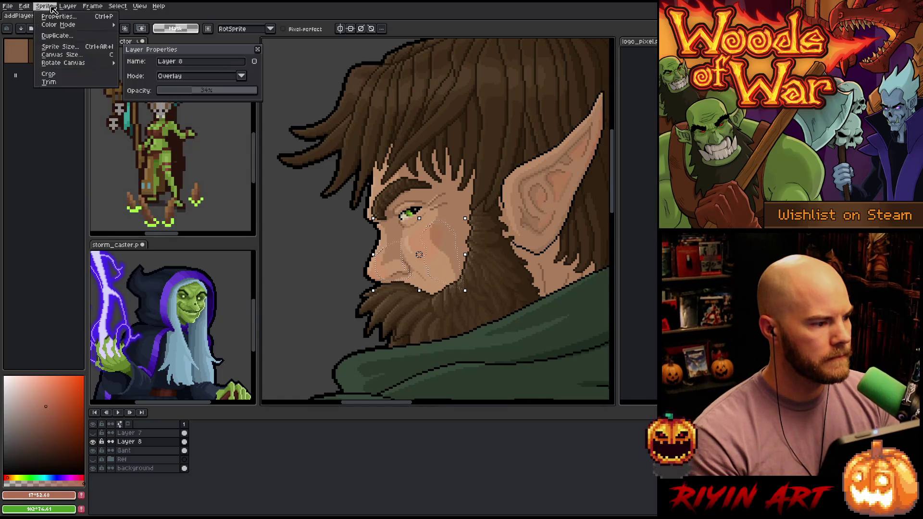
left_click(51, 8)
key("F9")
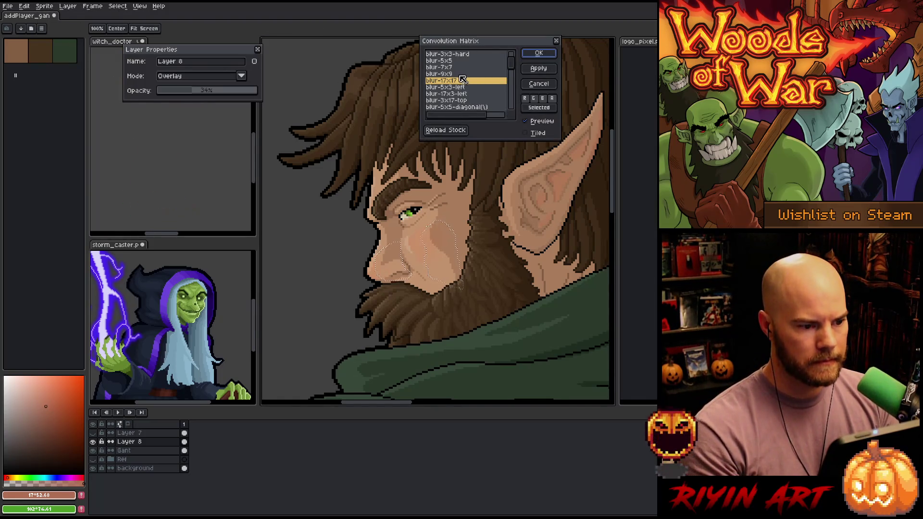
left_click(458, 74)
key("Return")
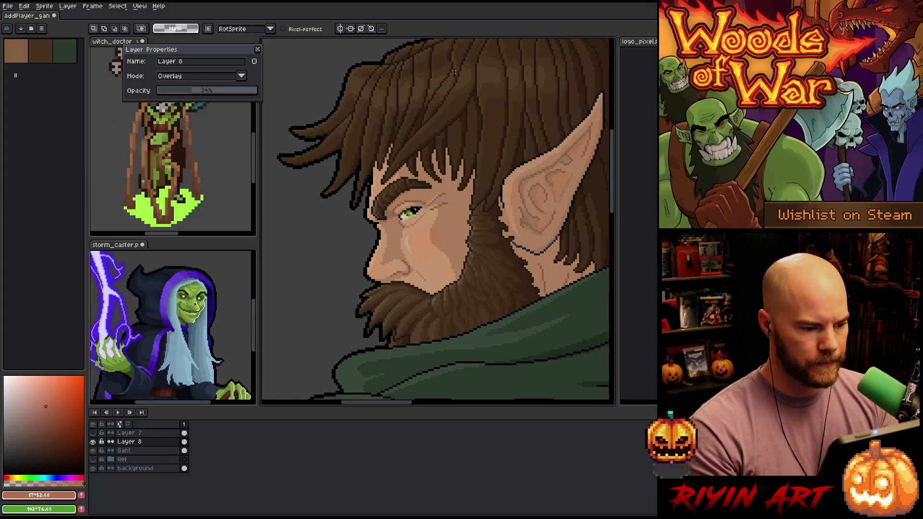
Step: Pan across the face and clear the cheek selection
key("space")
left_click_drag(399, 267, 342, 264)
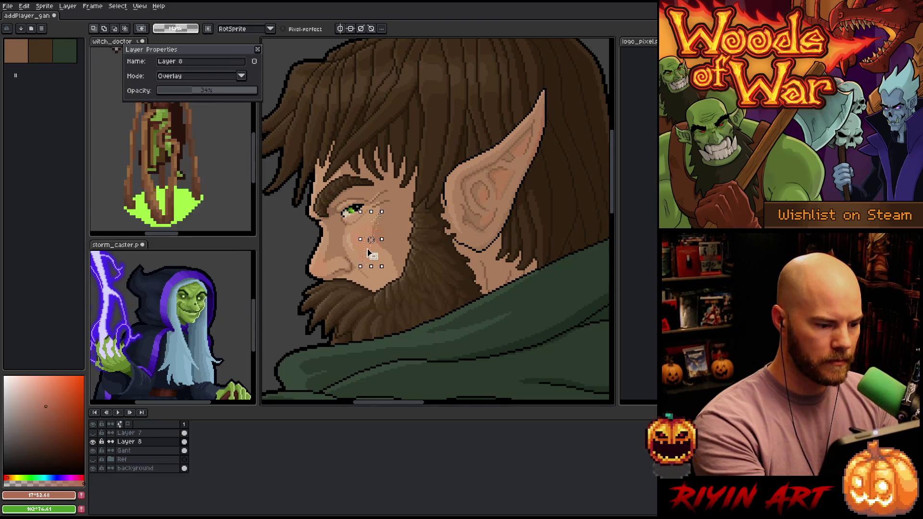
left_click_drag(407, 215, 408, 209)
key("ctrl+z")
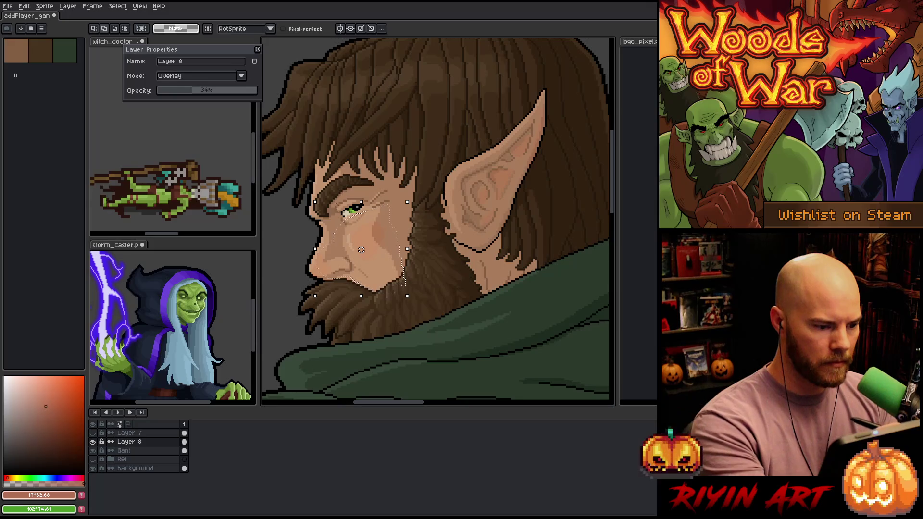
key("F9")
key("Escape")
key("ctrl+d")
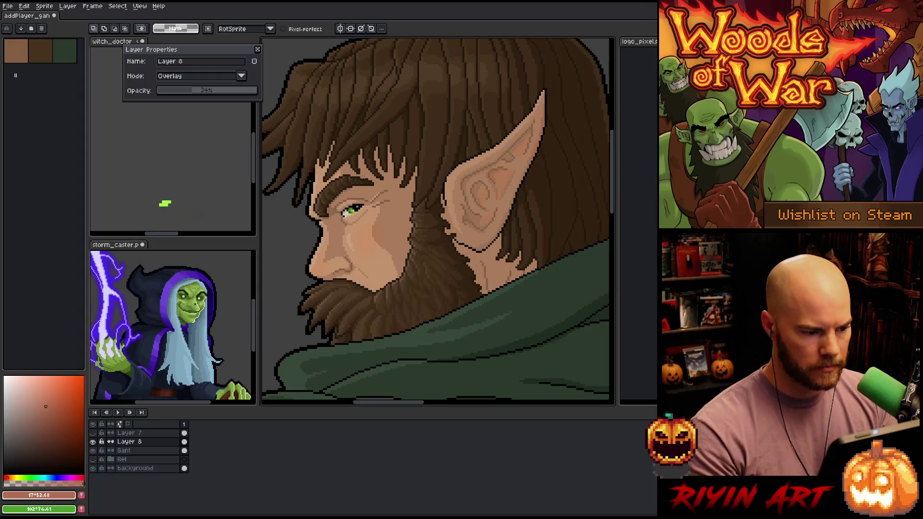
left_click_drag(548, 88, 531, 105)
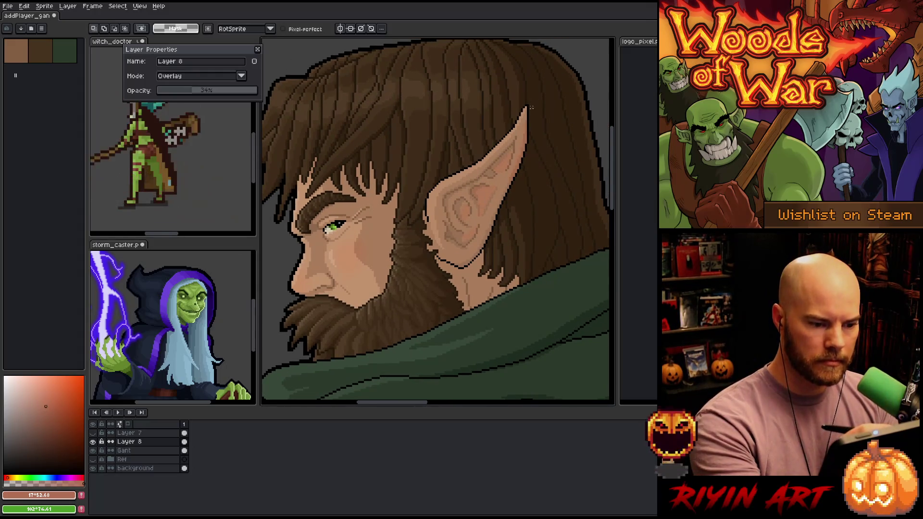
key("b")
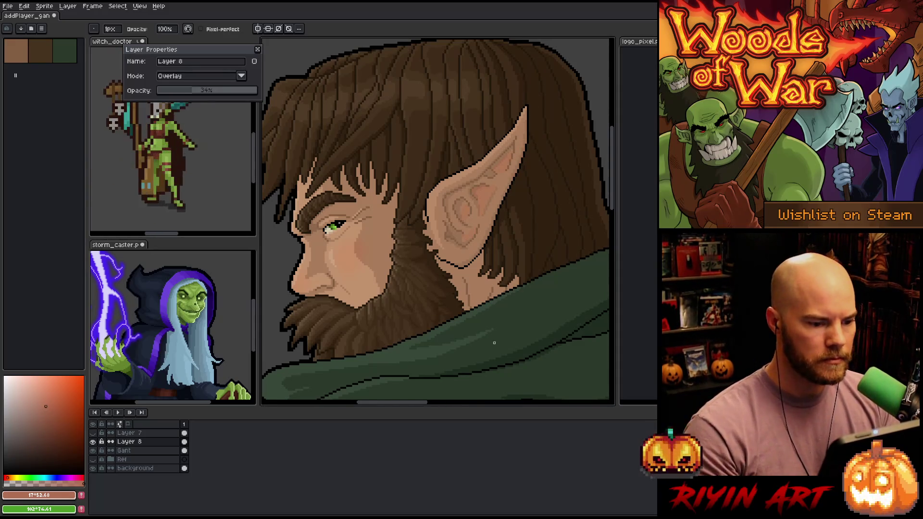
Step: Lasso the area around the ear and apply the lighter blur-3x3 convolution matrix
key("shift+m")
left_click_drag(429, 282, 549, 118)
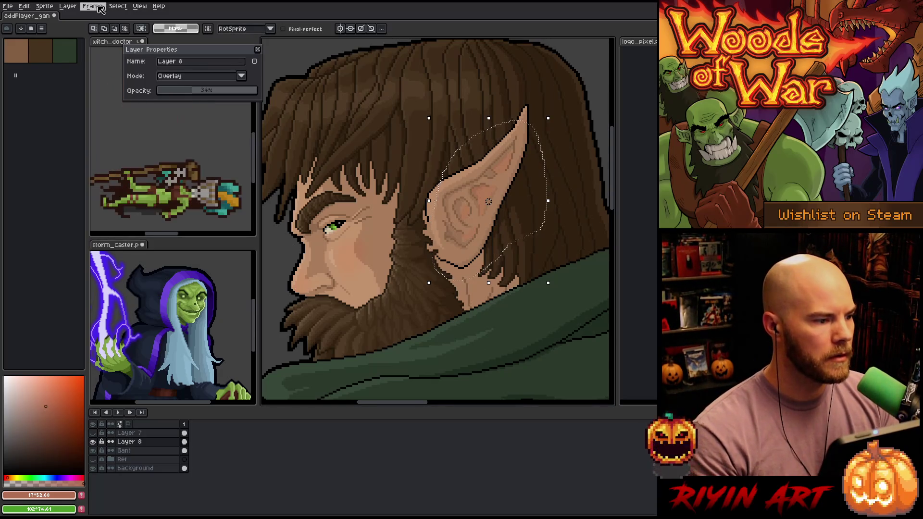
left_click(258, 49)
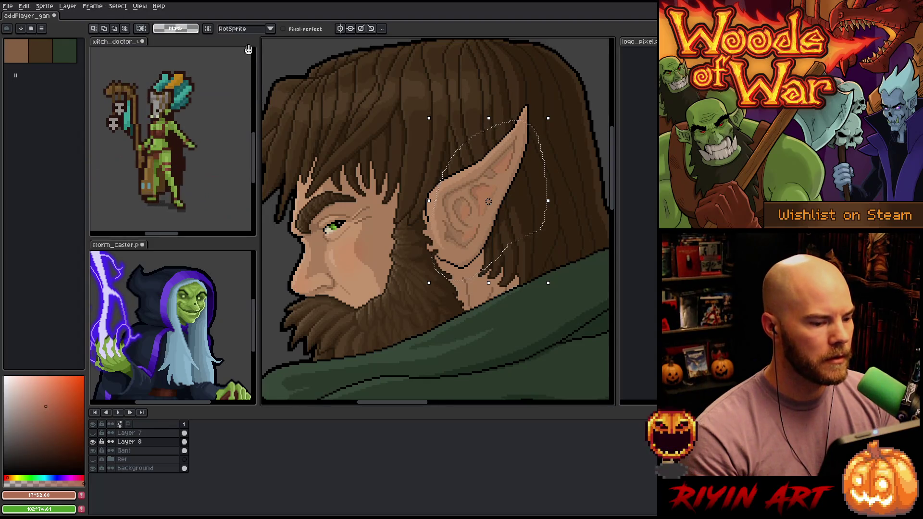
left_click(90, 6)
key("Escape")
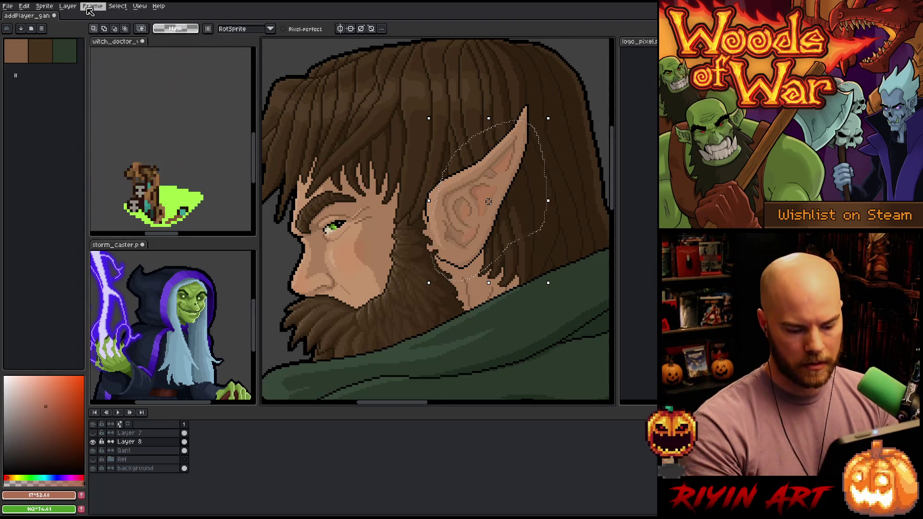
key("F9")
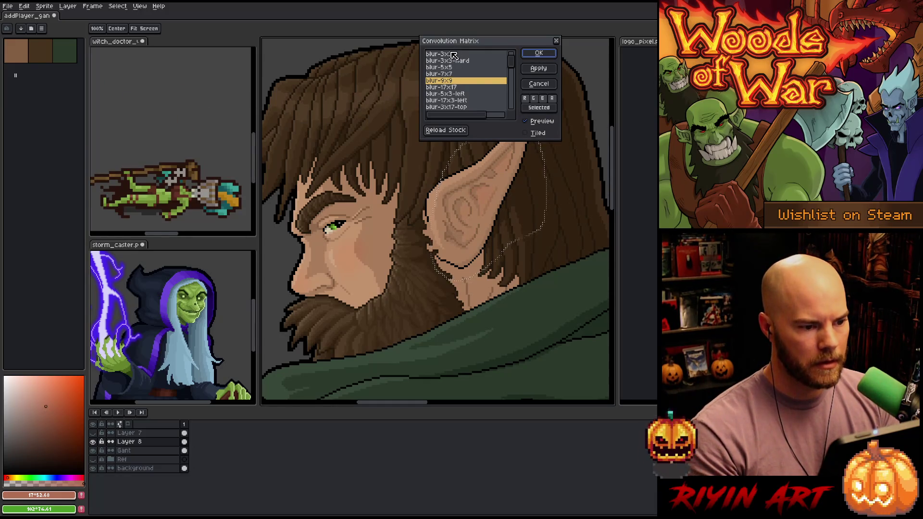
left_click(454, 55)
left_click(539, 53)
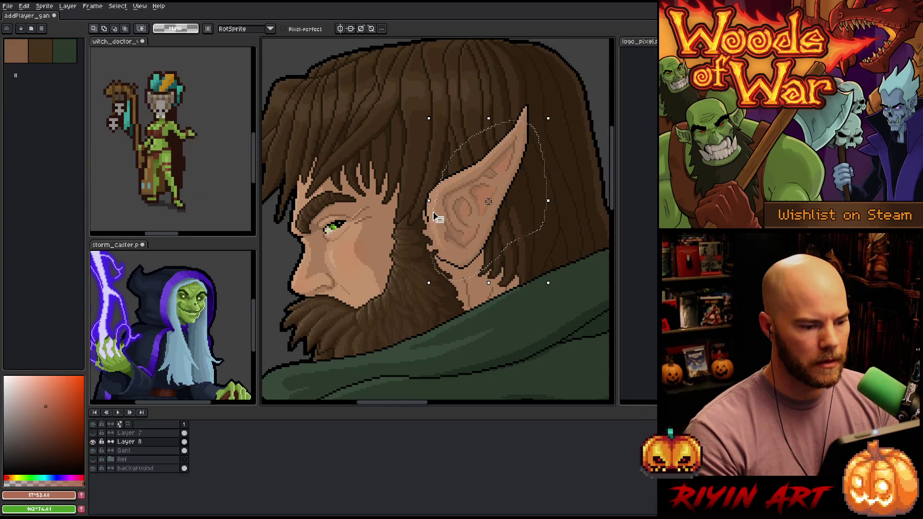
Step: Clear the ear selection and hide the timeline panel
scroll(467, 207, "down", 1)
key("ctrl+d")
scroll(467, 206, "down", 1)
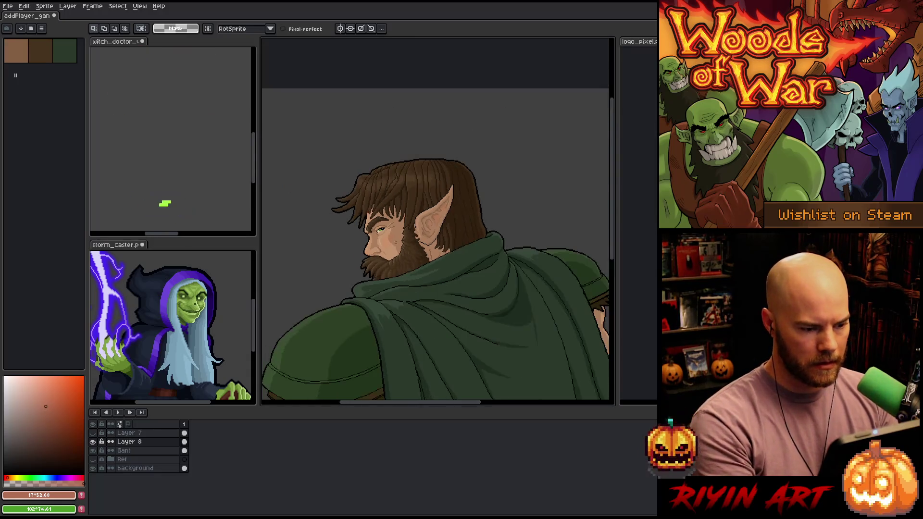
scroll(380, 269, "up", 1)
scroll(399, 237, "up", 1)
scroll(399, 236, "down", 1)
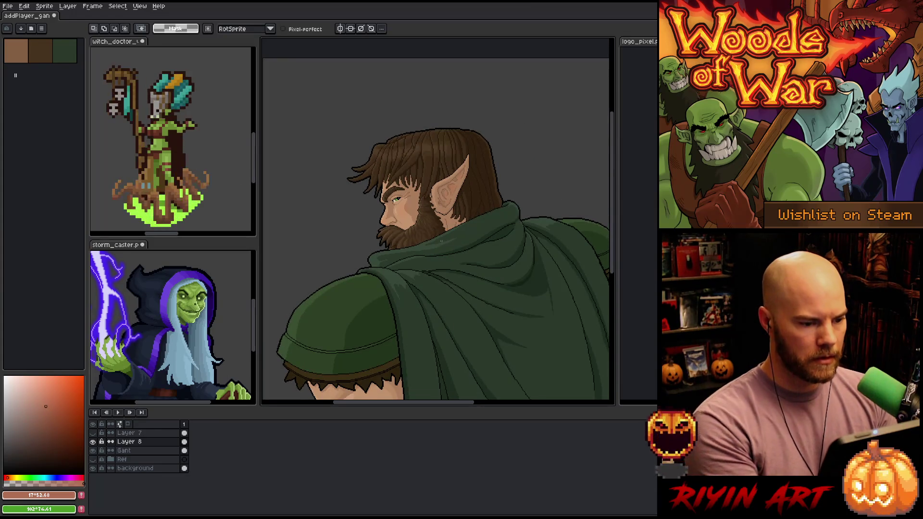
key("Tab")
key("Tab")
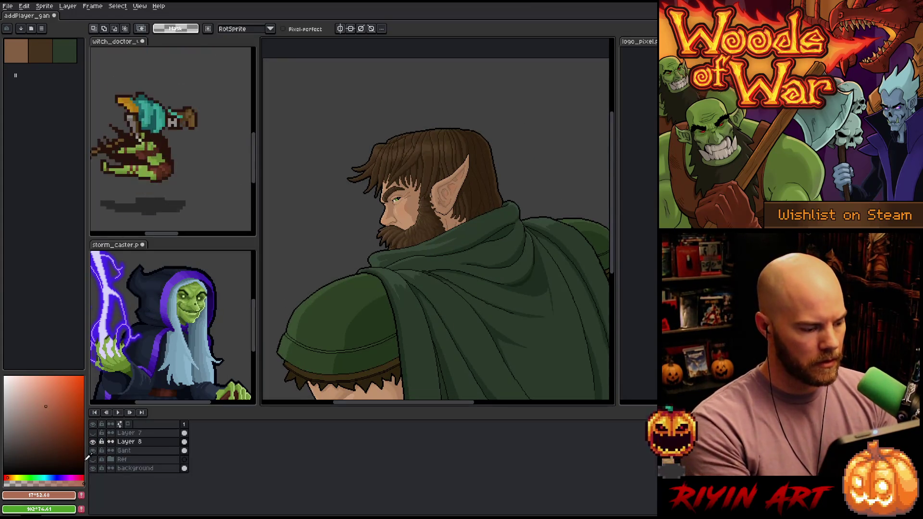
Step: Rename Layer 8 to "red", lower its opacity, and save the file
double_click(126, 442)
type("red")
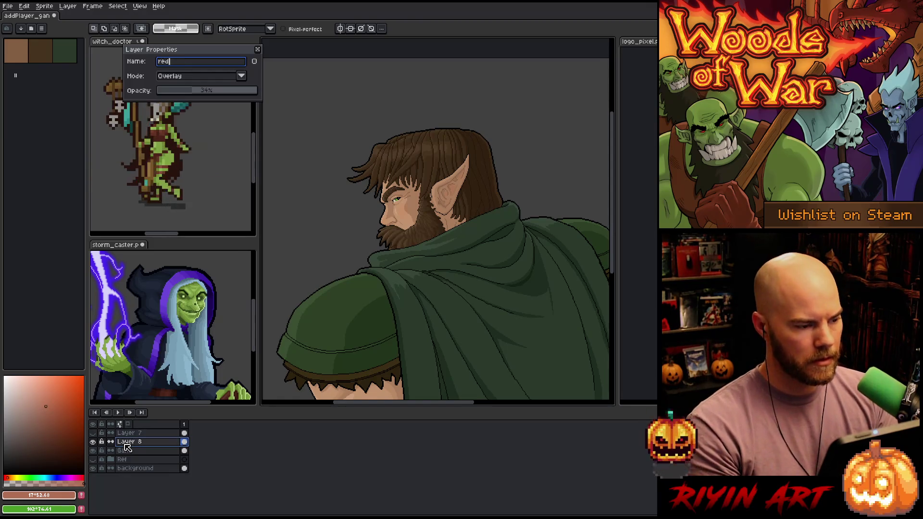
left_click(177, 91)
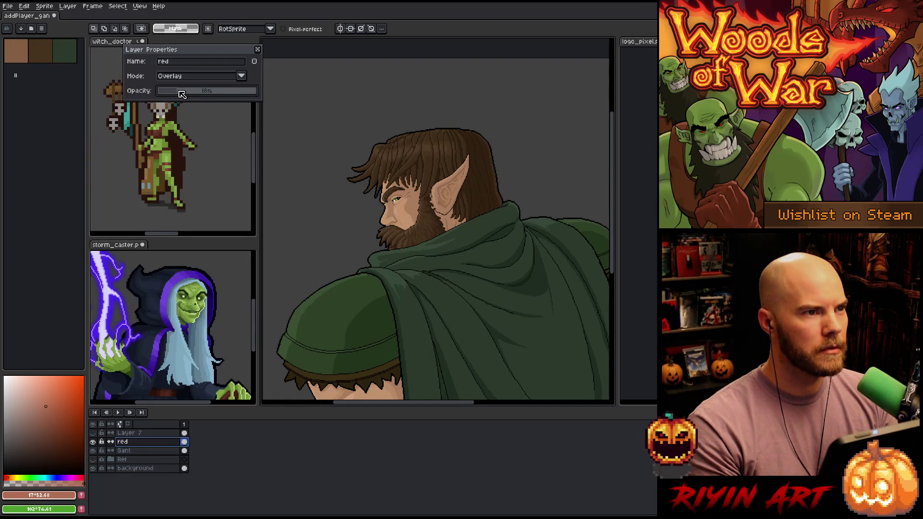
key("Return")
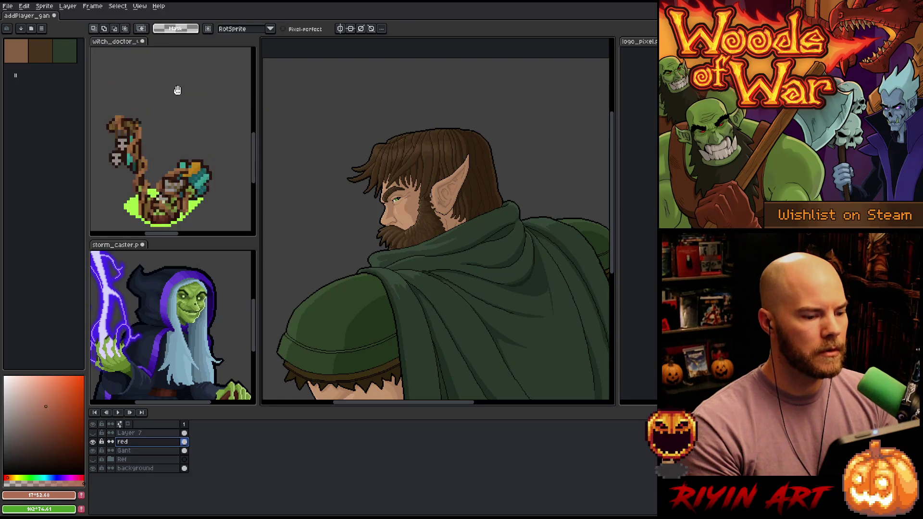
scroll(348, 189, "up", 2)
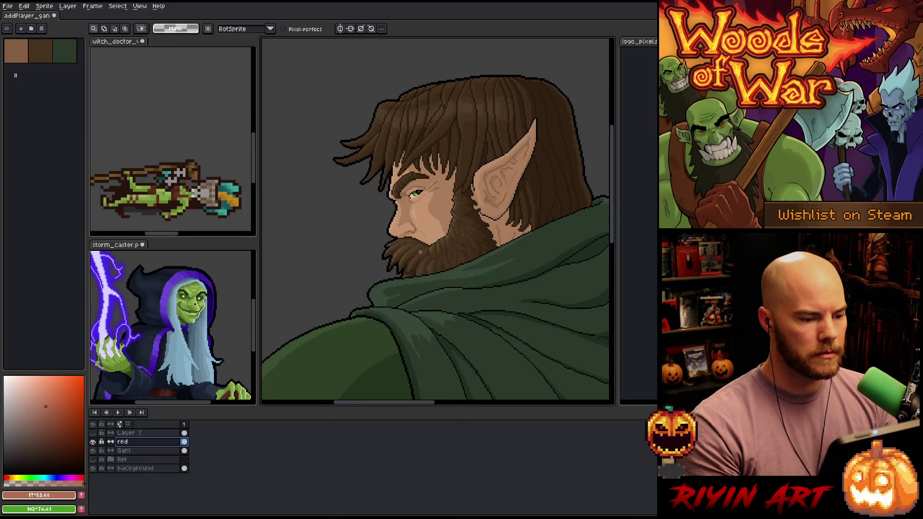
left_click_drag(477, 272, 412, 247)
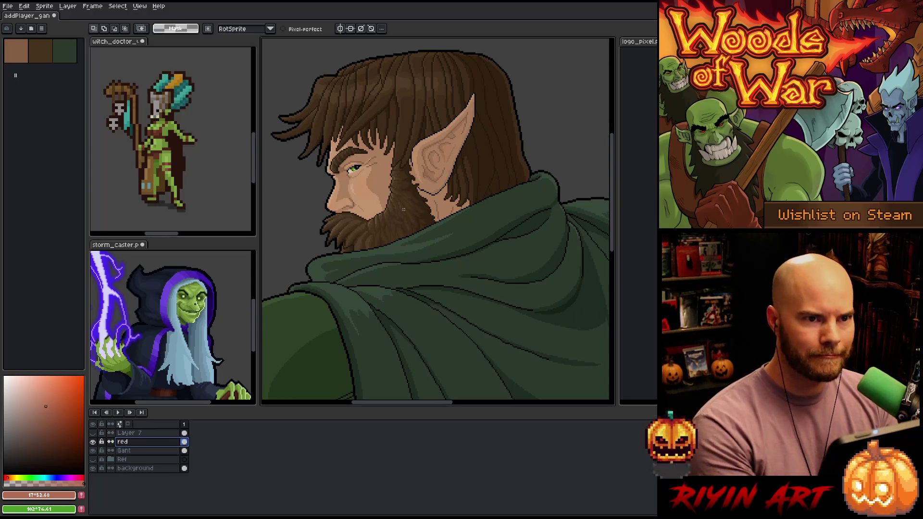
key("ctrl+s")
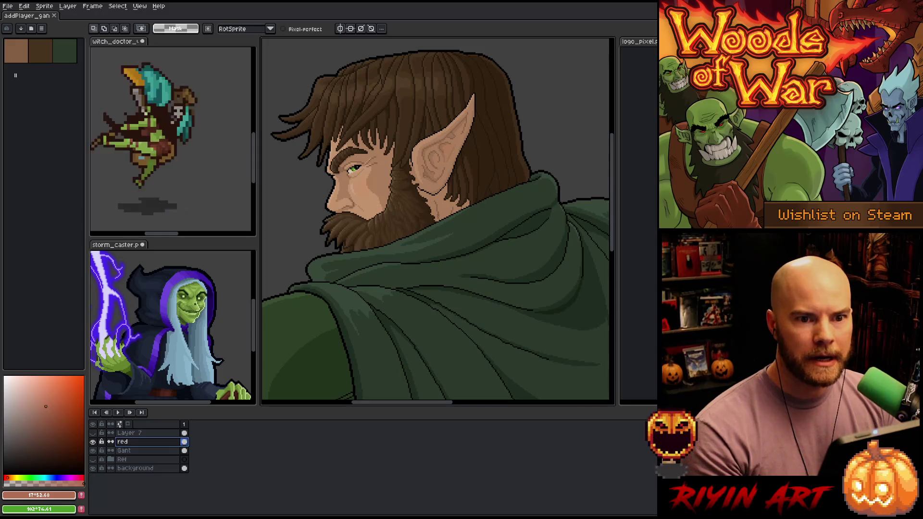
Step: Zoom in and pan the view toward the elf's ear and neck
scroll(440, 211, "up", 2)
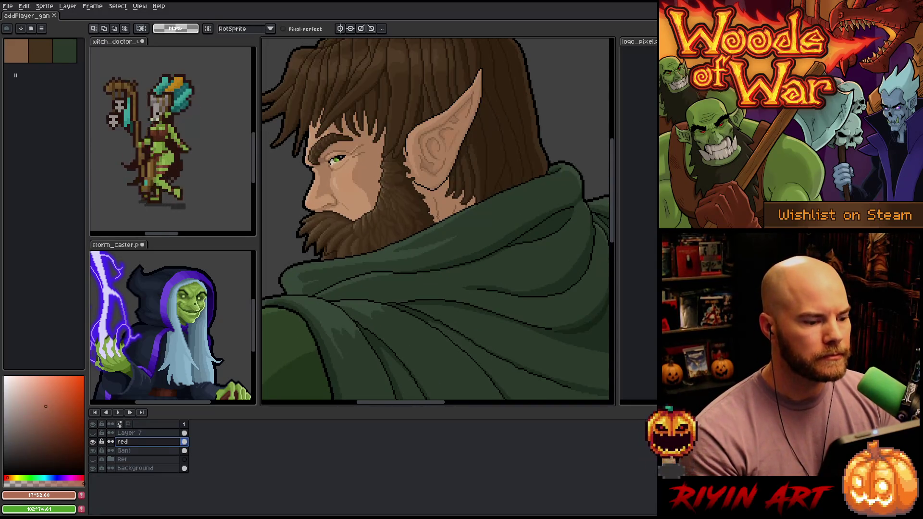
scroll(401, 189, "down", 1)
scroll(379, 186, "up", 2)
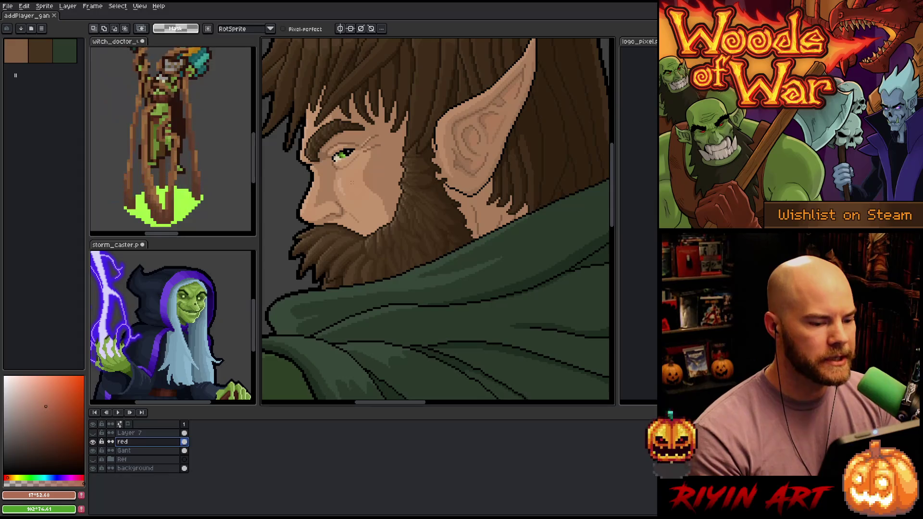
scroll(354, 183, "down", 1)
scroll(354, 183, "up", 3)
key("space")
left_click_drag(350, 191, 438, 242)
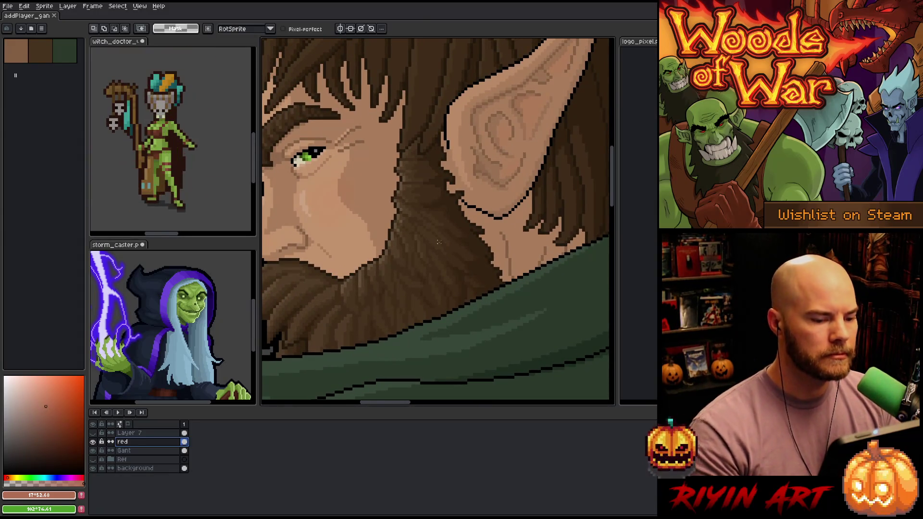
Step: Sample neck skin tones, switch to the Gant layer, and magic-wand the neck skin below the ear
key("b")
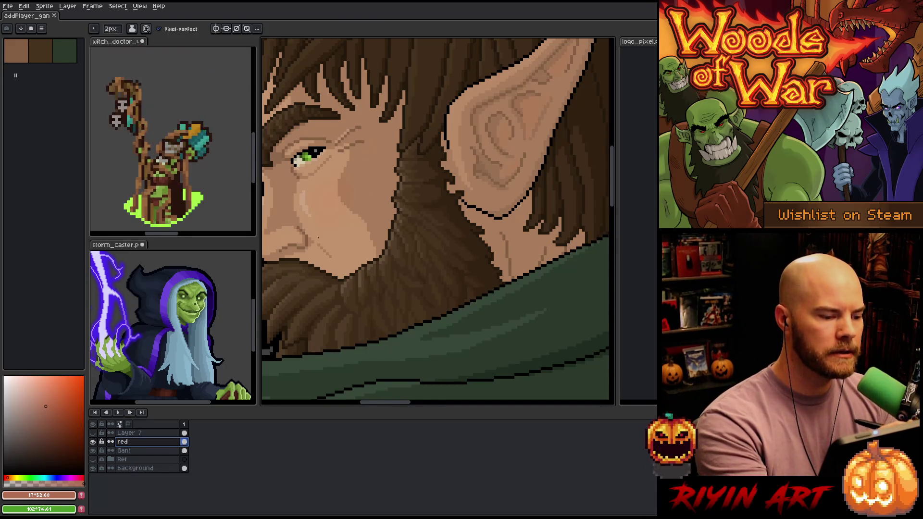
key("alt")
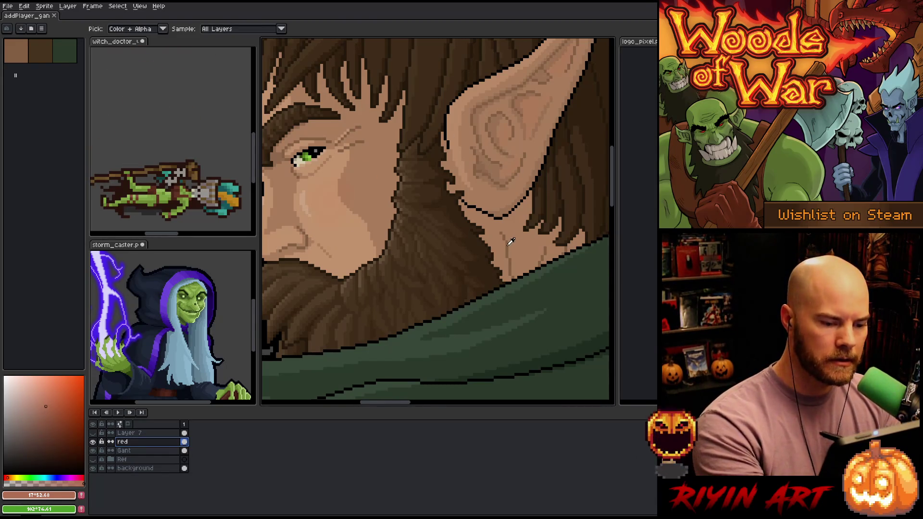
left_click(511, 239, "alt")
left_click(486, 161, "alt")
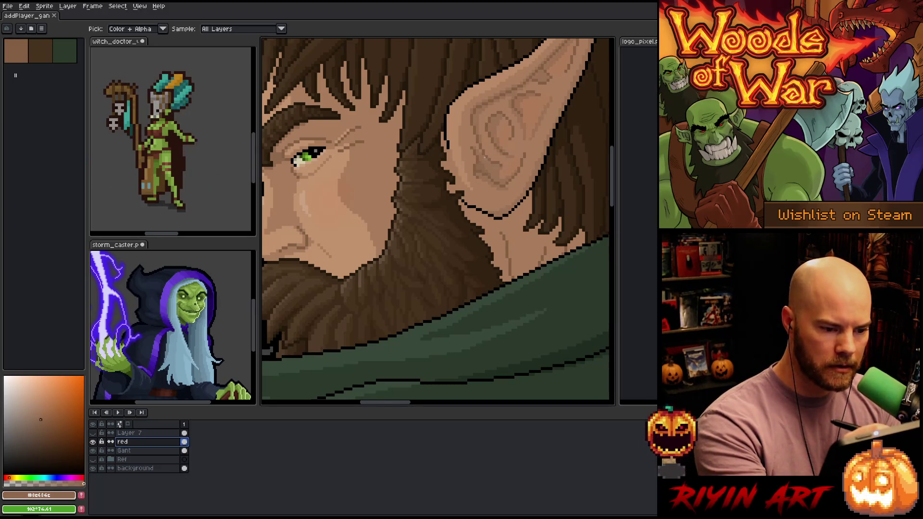
key("w")
left_click(503, 229)
key("alt+Down")
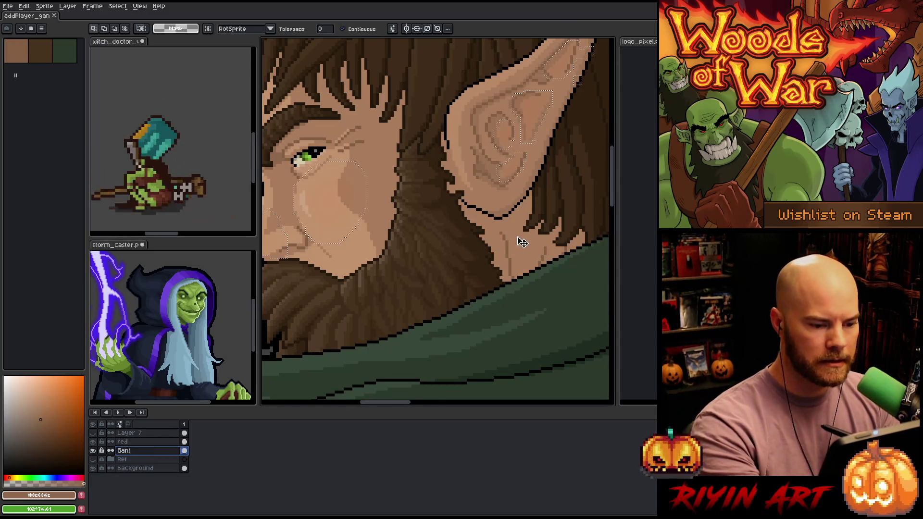
left_click(505, 238)
Step: Try 1px shading lines down the neck below the ear, then undo them
key("b")
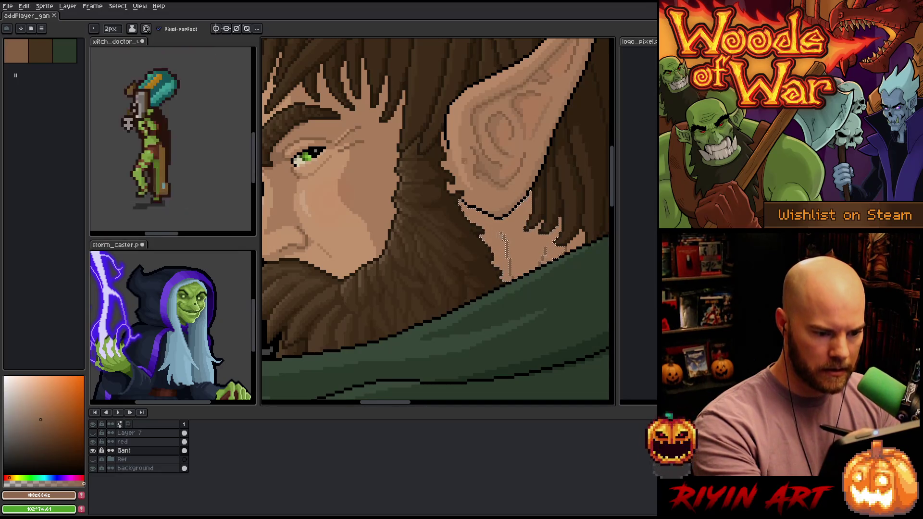
key("minus")
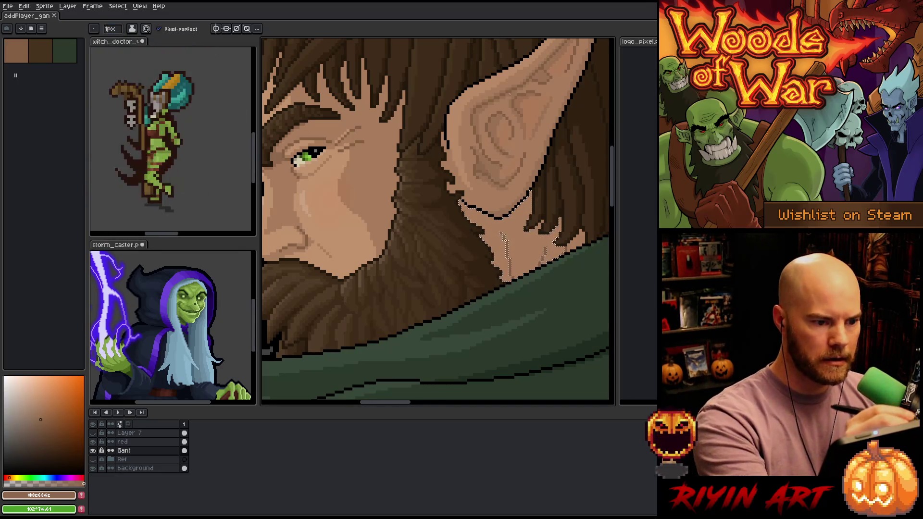
key("ctrl+d")
left_click_drag(500, 234, 507, 278)
key("ctrl+z")
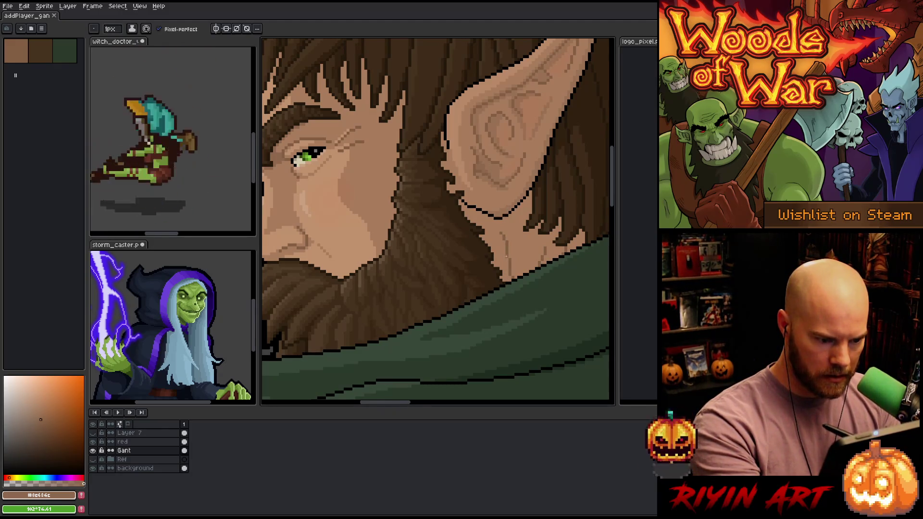
Step: Pick skin tones #a97d5c and a darker shade and re-select the neck skin region
key("alt")
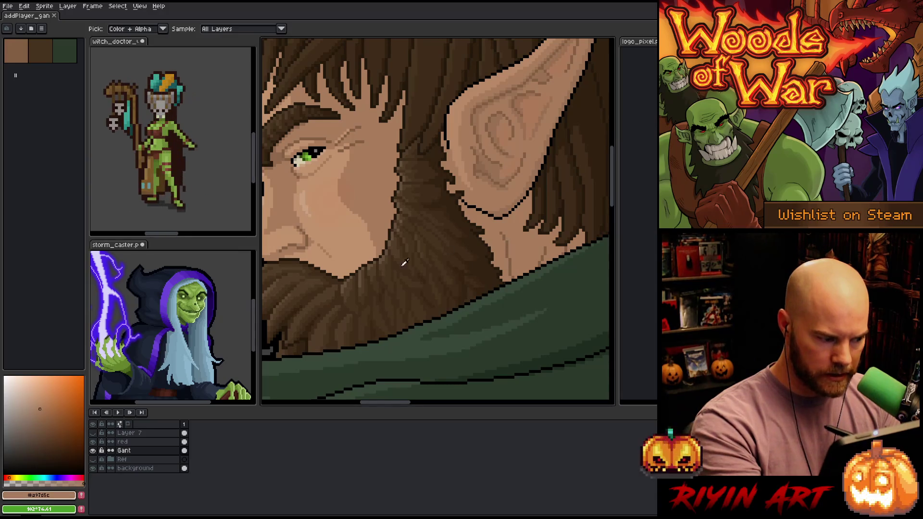
left_click(40, 414)
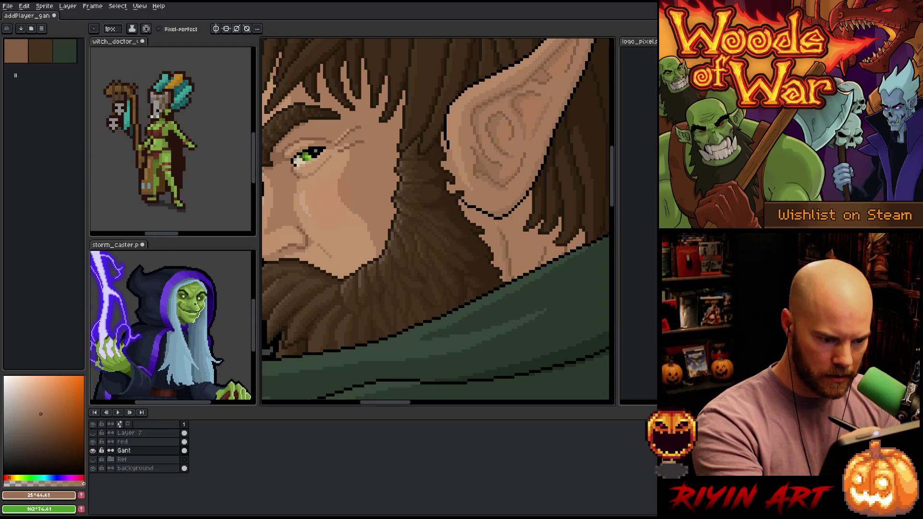
left_click(332, 212, "alt")
left_click(507, 238, "alt")
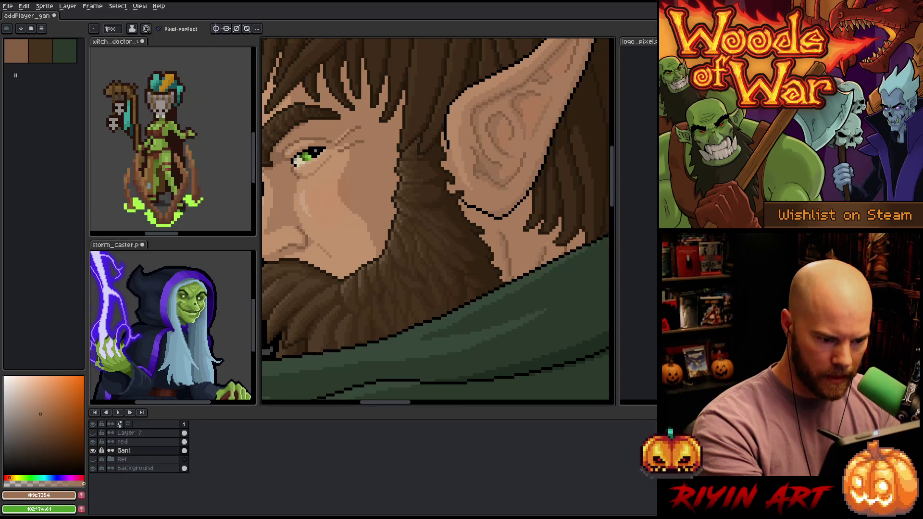
left_click_drag(546, 241, 492, 267)
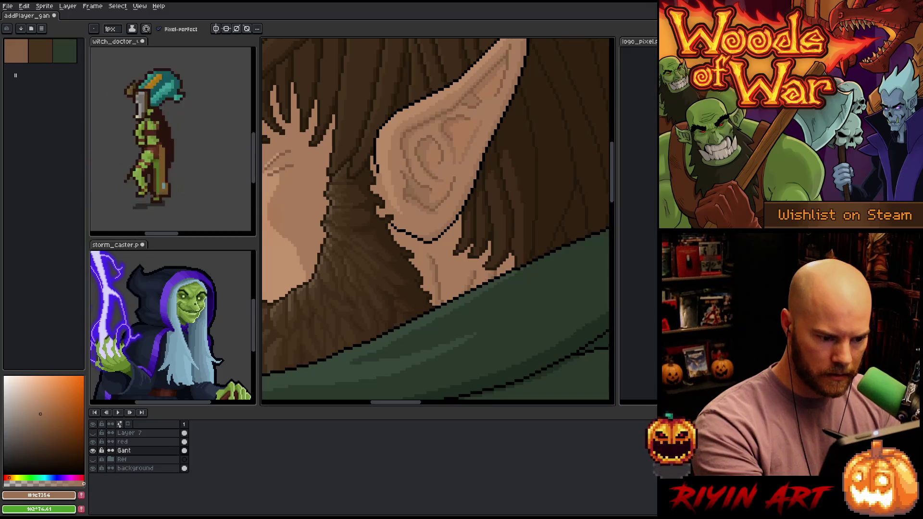
key("w")
left_click(451, 260)
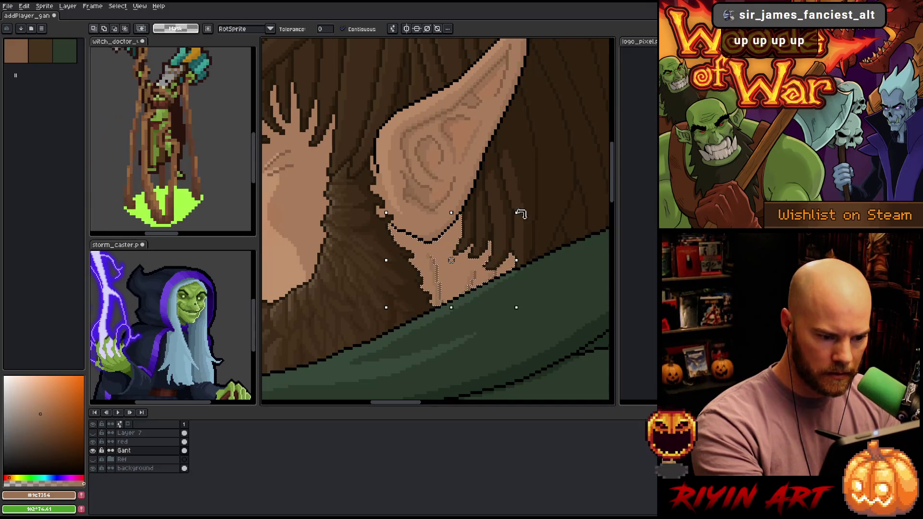
key("ctrl+d")
key("b")
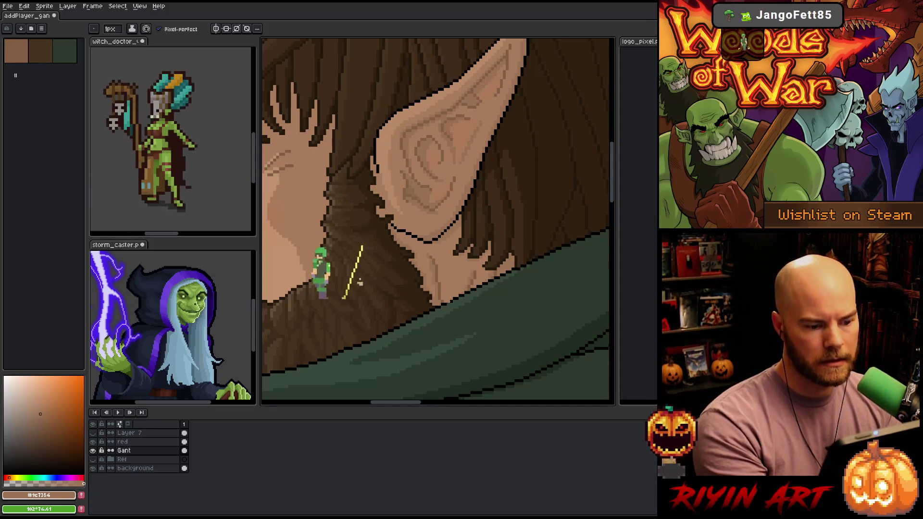
left_click_drag(371, 294, 503, 269)
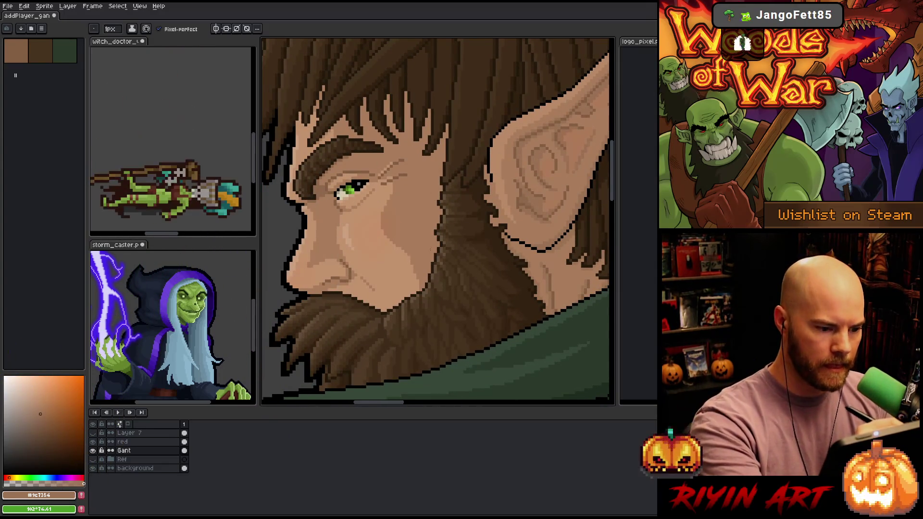
Step: Select the face skin and pencil light #a97d5c wrinkle lines around the eye and upper cheek
key("w")
left_click(422, 214)
key("b")
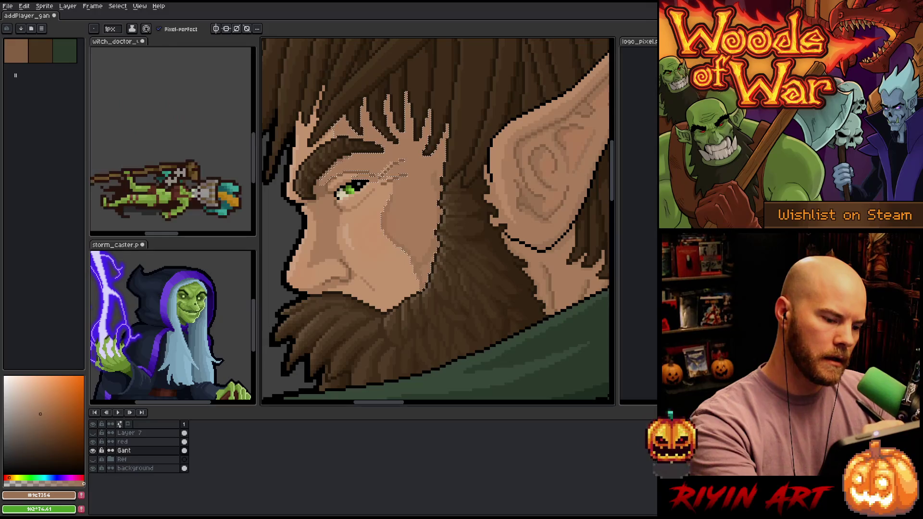
left_click(365, 226, "alt")
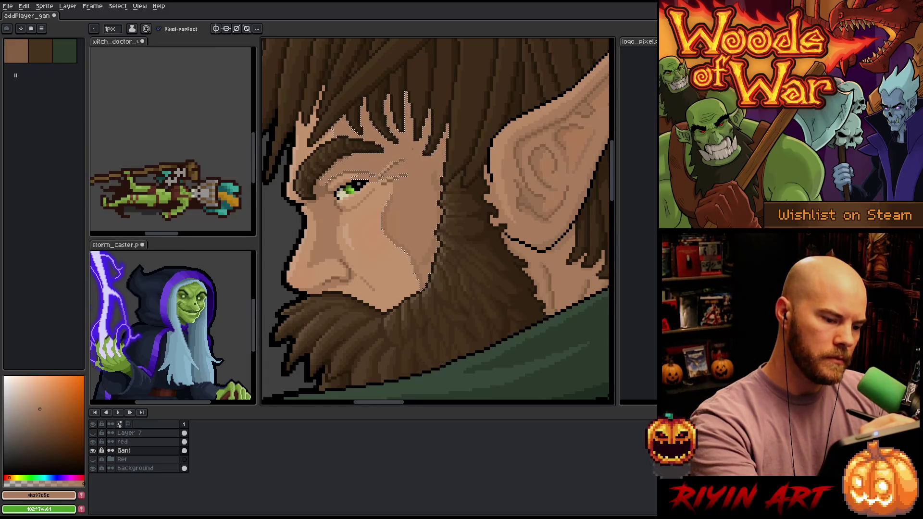
key("g")
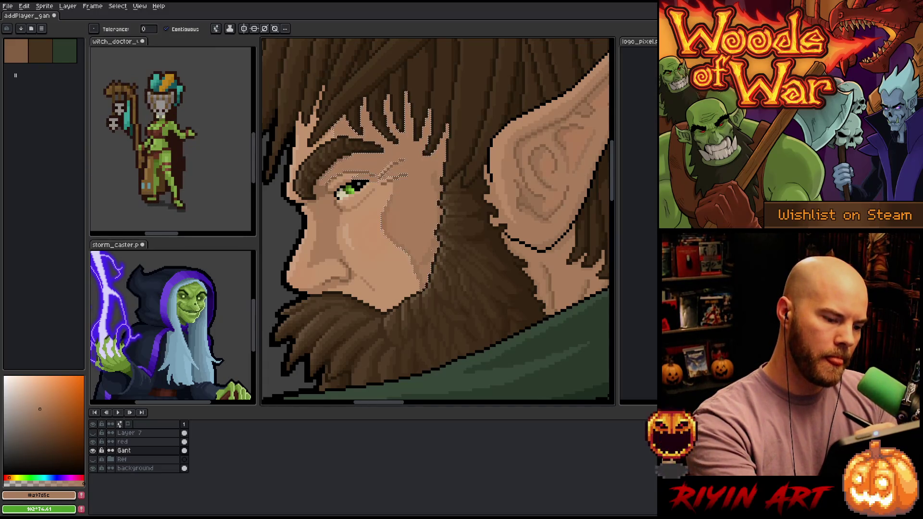
key("b")
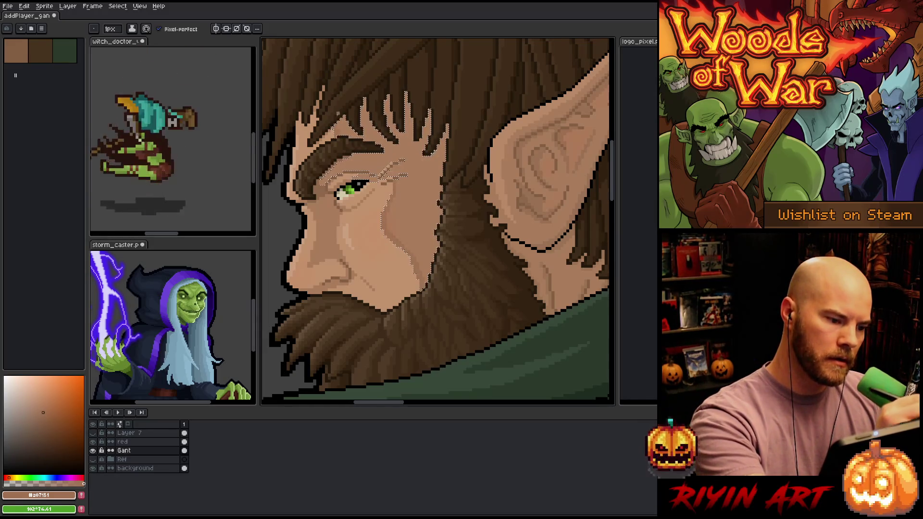
key("ctrl+d")
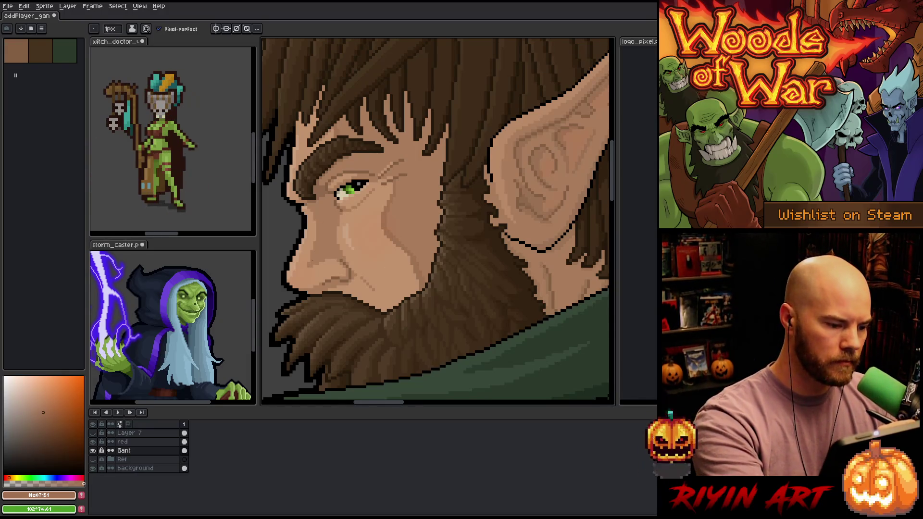
Step: Zoom in on the eye, then zoom out and pan to review the head and cloak
key("w")
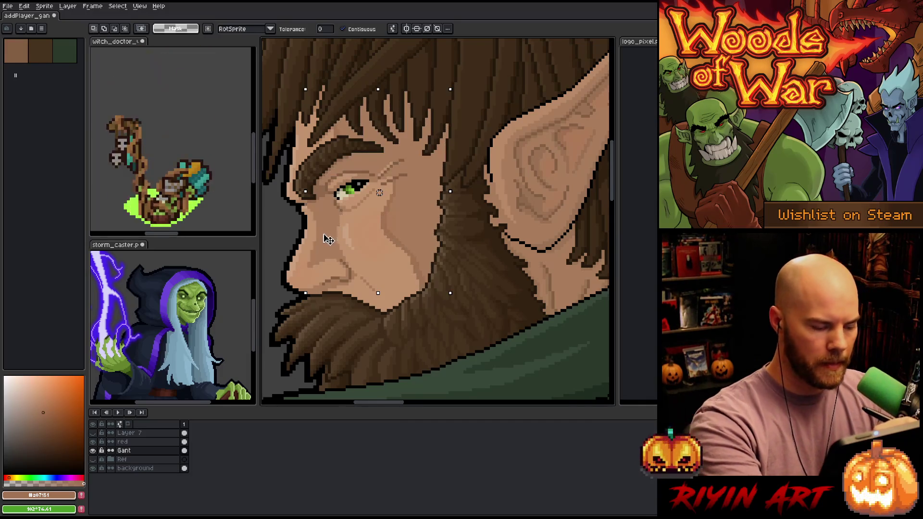
key("b")
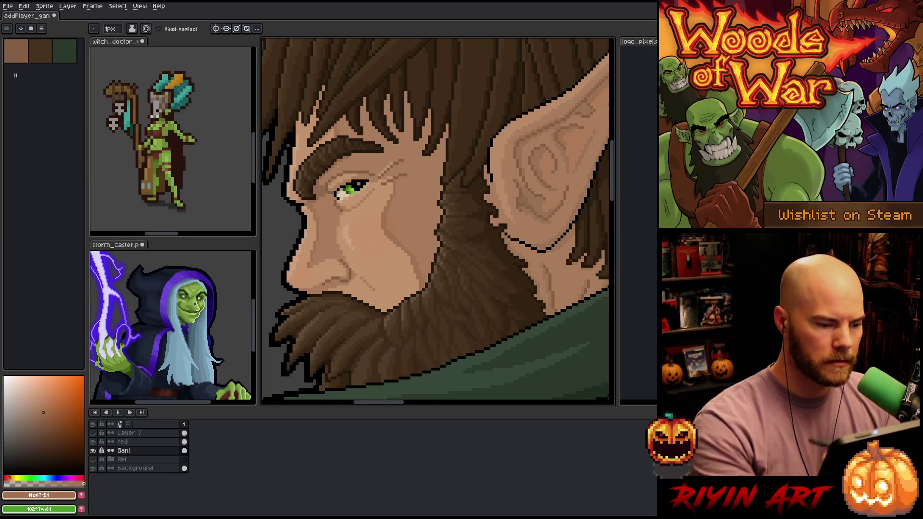
key("minus")
key("minus")
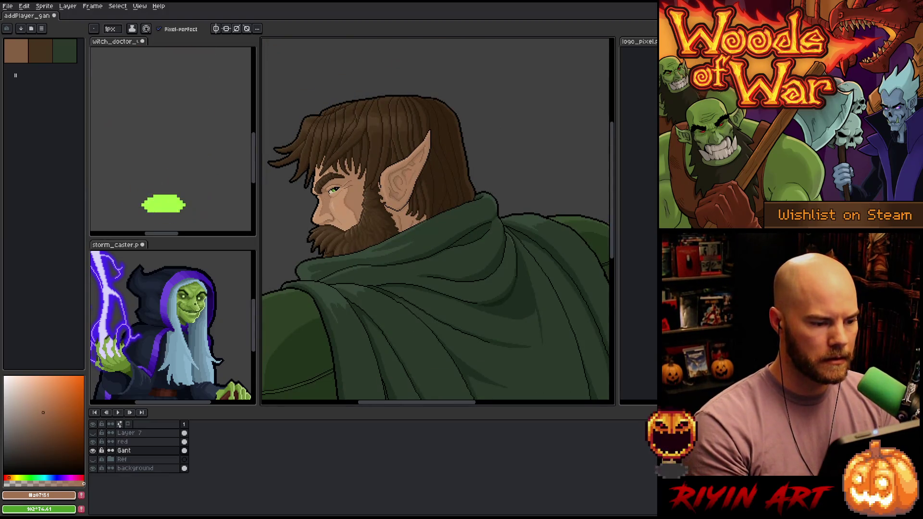
scroll(333, 203, "up", 2)
key("v")
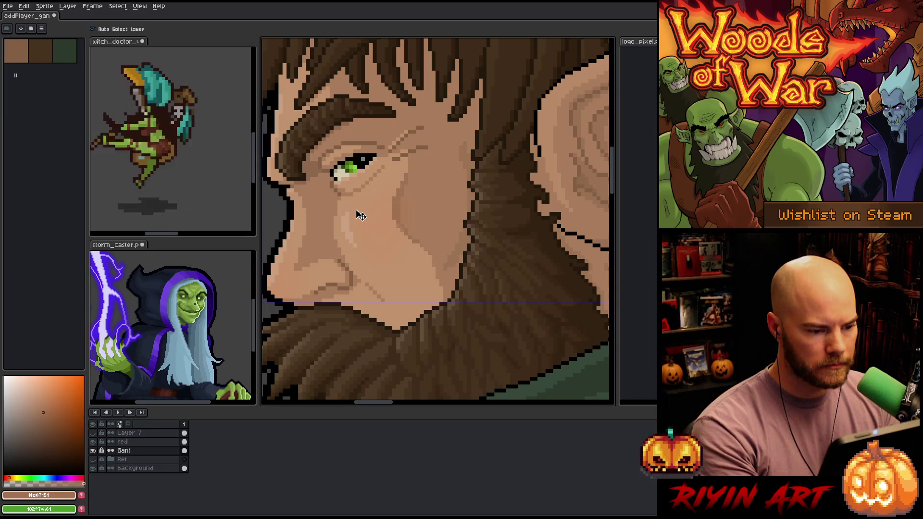
key("b")
scroll(355, 206, "down", 5)
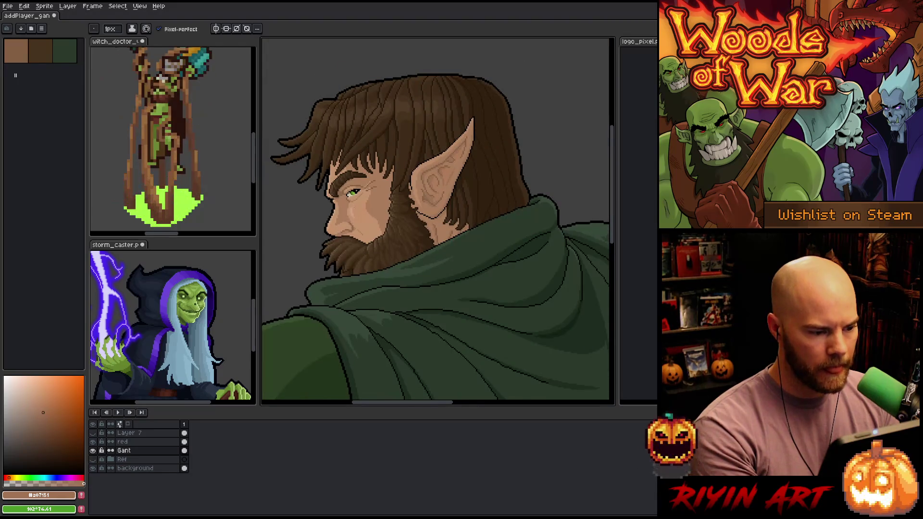
key("v")
scroll(365, 217, "down", 3)
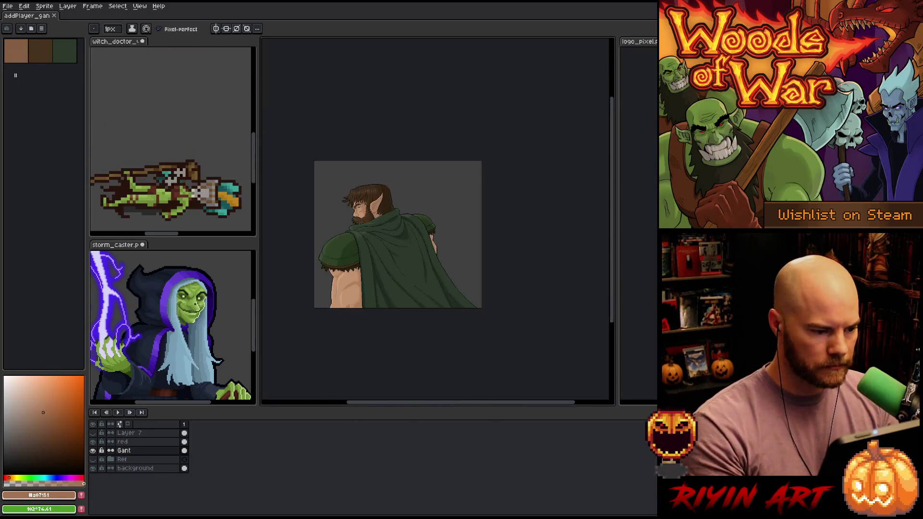
scroll(365, 217, "up", 3)
left_click_drag(365, 217, 426, 152)
key("b")
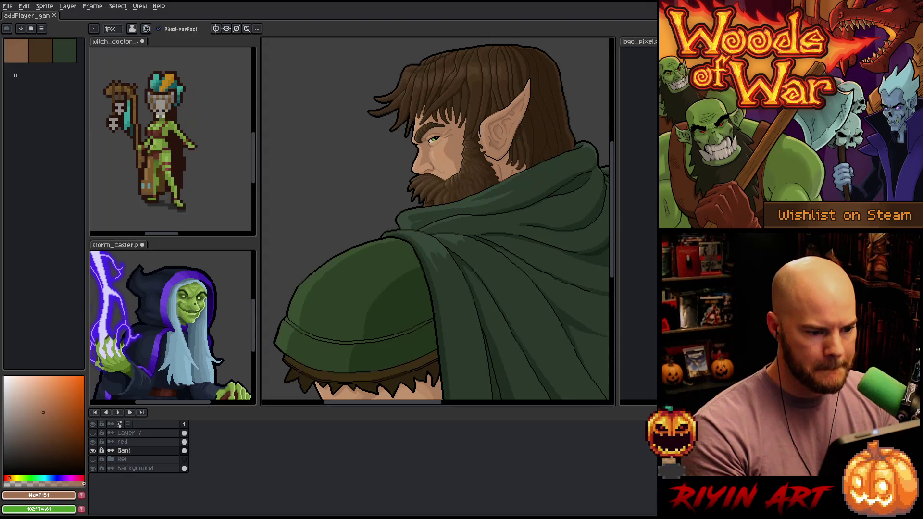